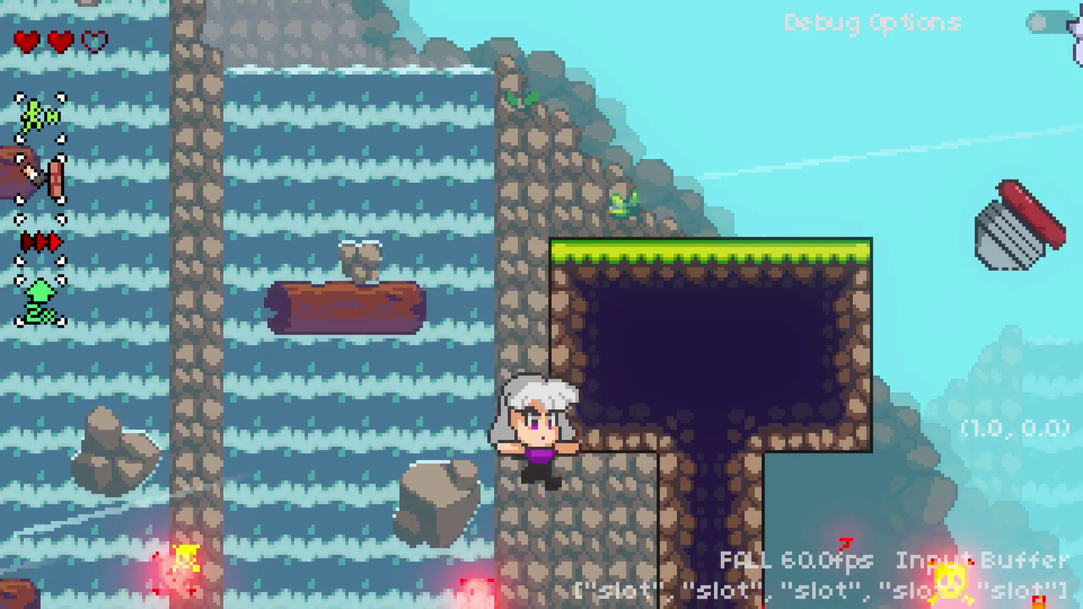
key(Right)
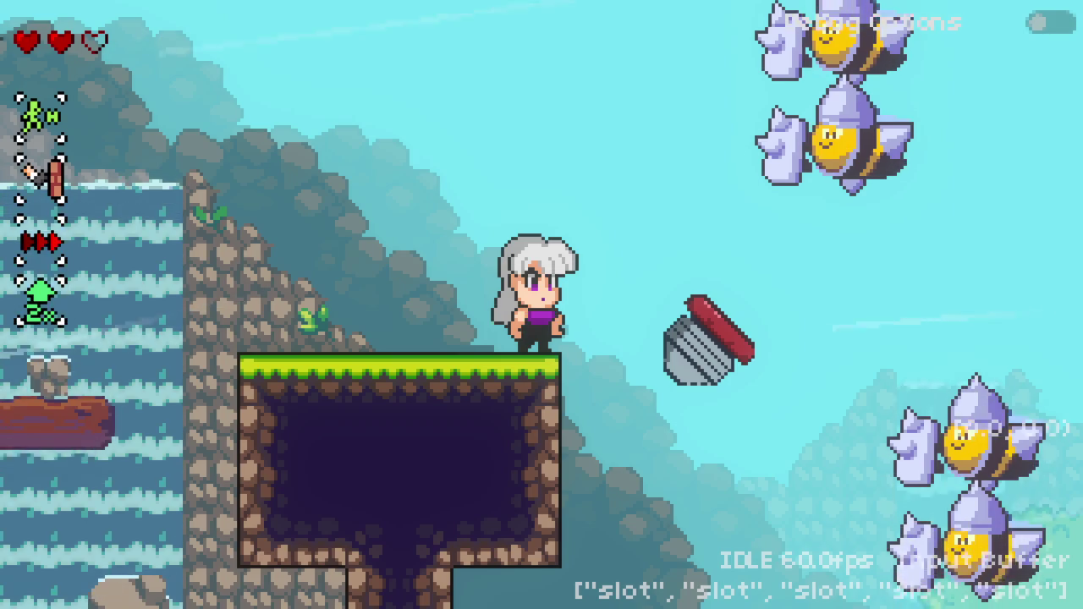
Step: Run right along the cliff and jump off the spring onto the brick platform
key(Right)
key(space)
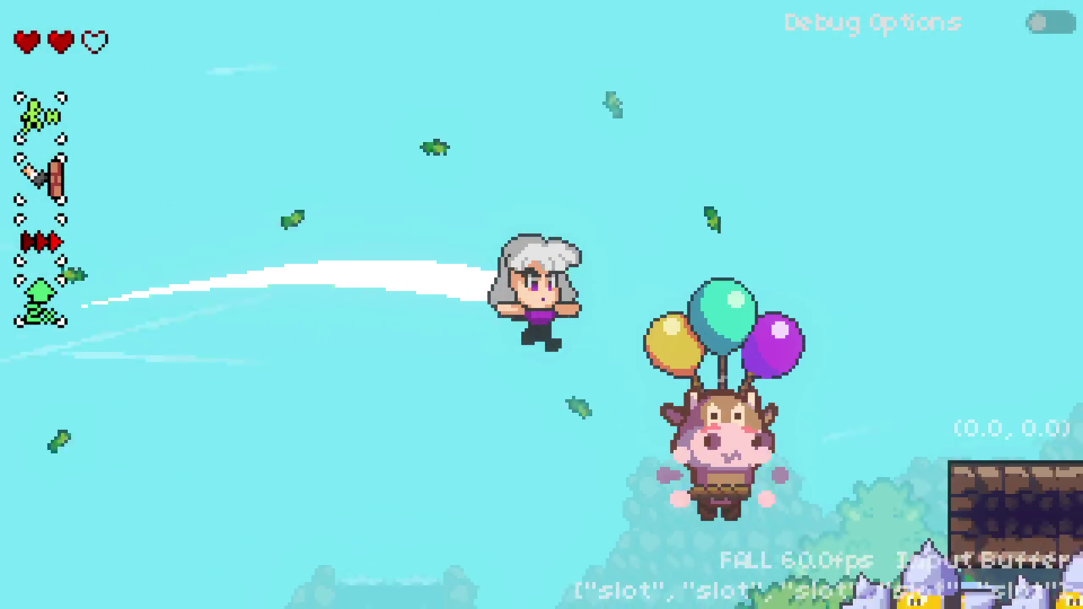
key(Right)
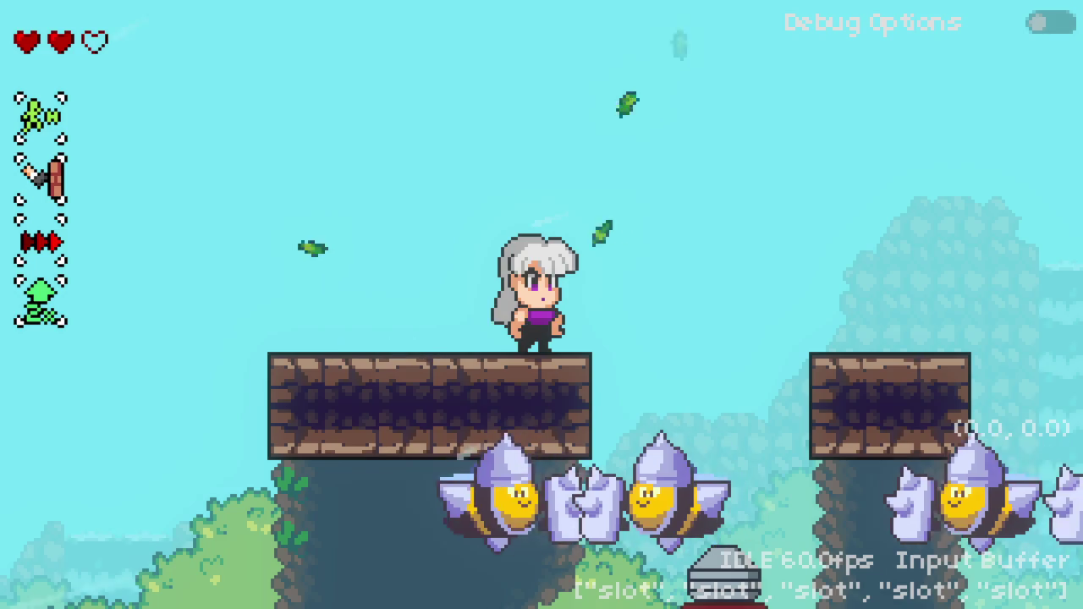
Step: Jump and dash past the bees, fall into the pit, then respawn and dash from the platform
key(space)
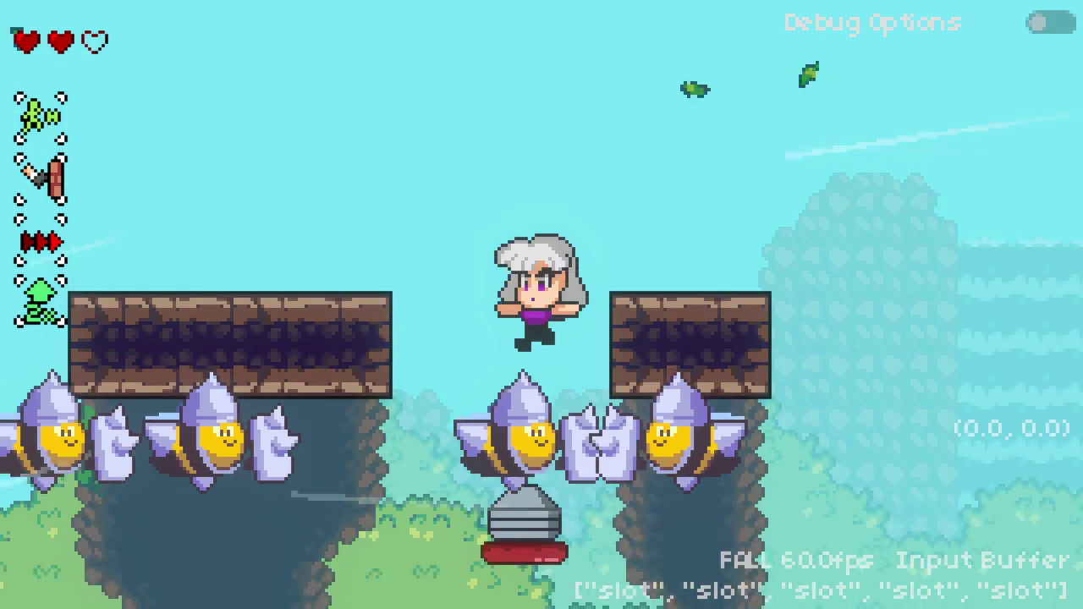
key(Up)
key(Right)
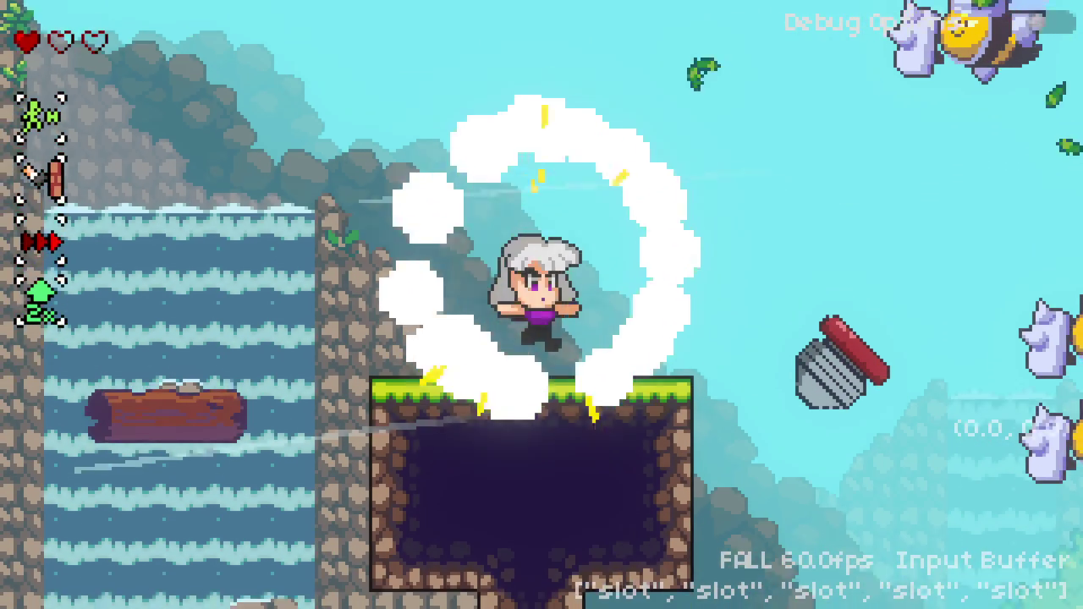
key(space)
key(Down)
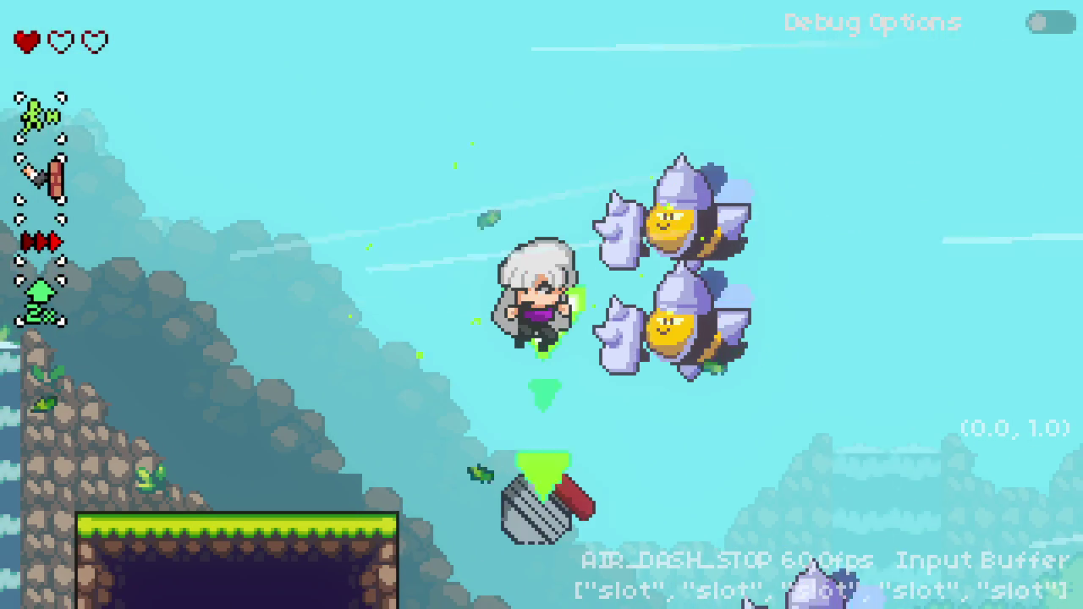
key(Left)
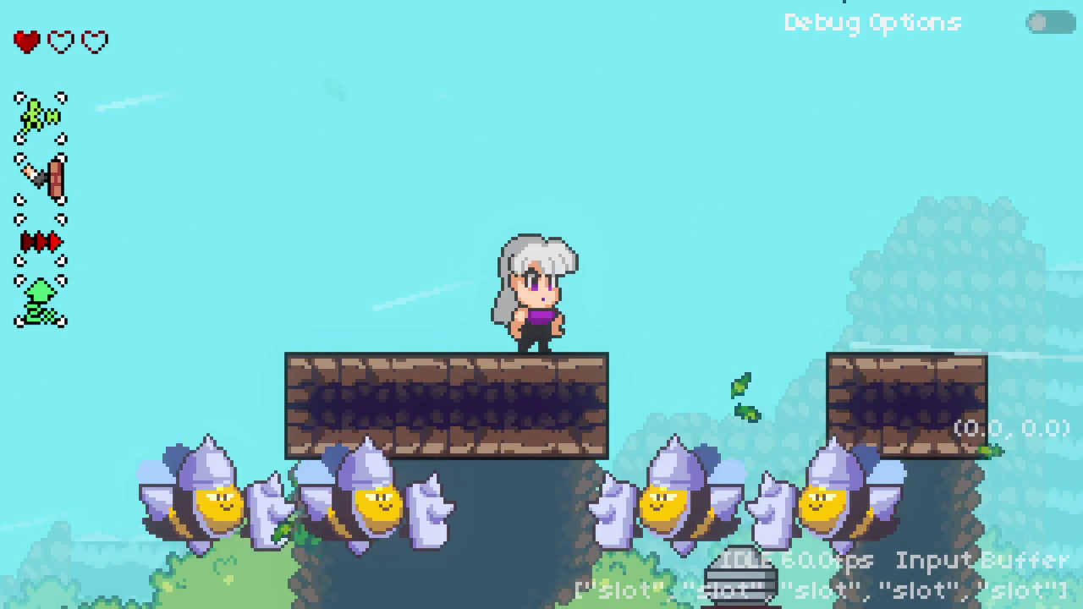
Step: Toggle the debug options panel, then jump, dash and wall-jump up the stone pillar
click(1049, 23)
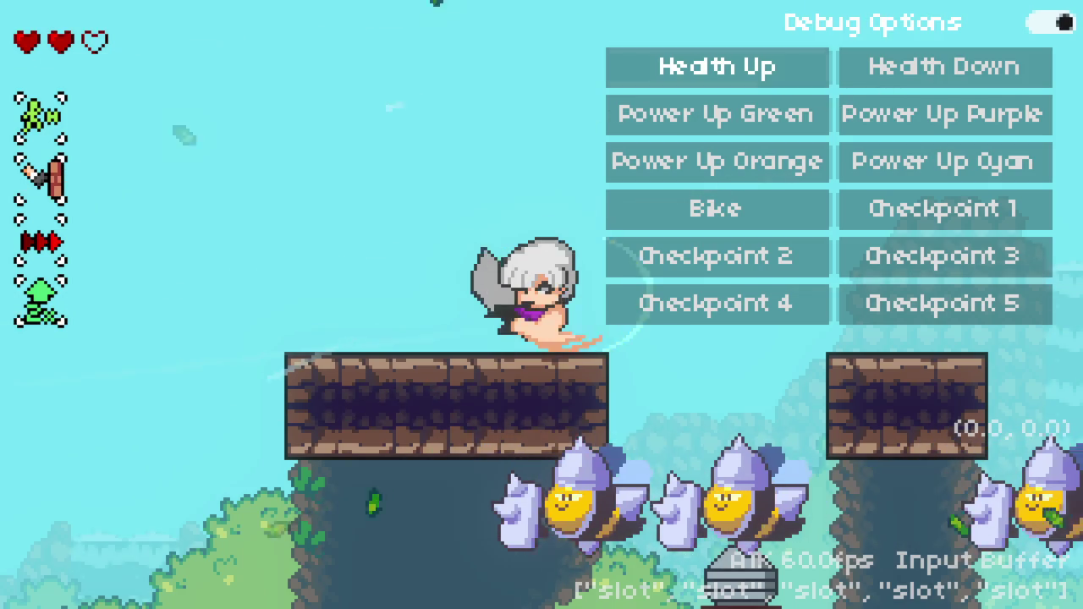
click(1049, 23)
key(space)
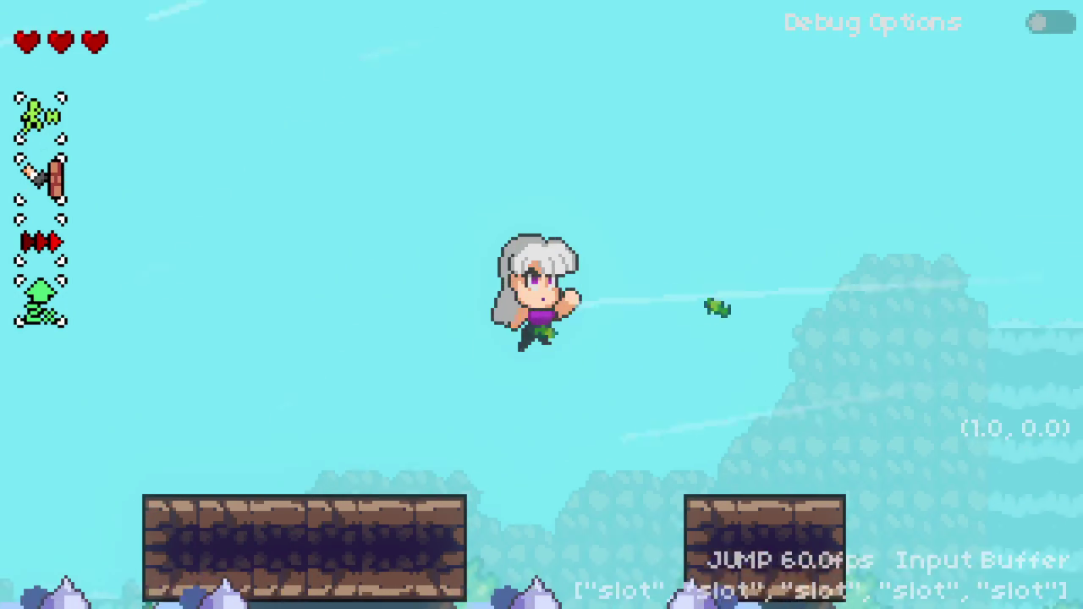
key(shift)
key(shift)
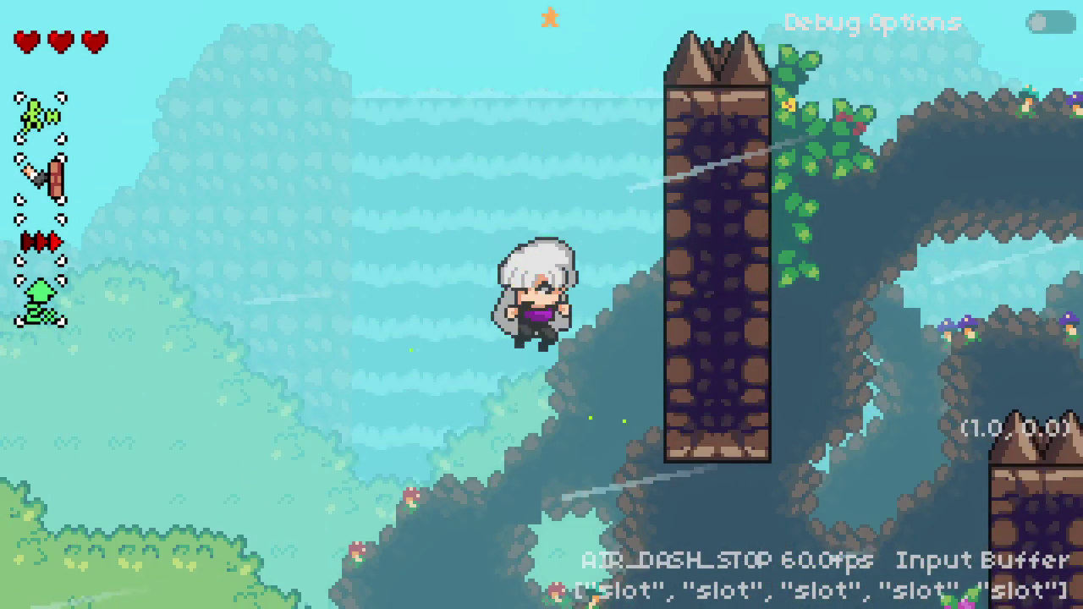
key(space)
key(space)
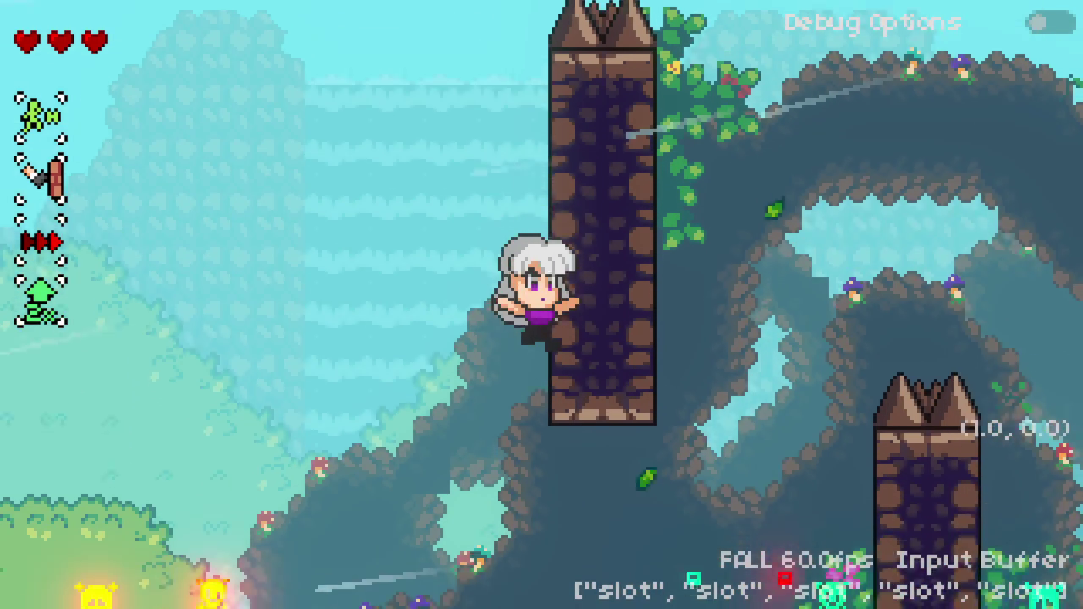
key(space)
key(space)
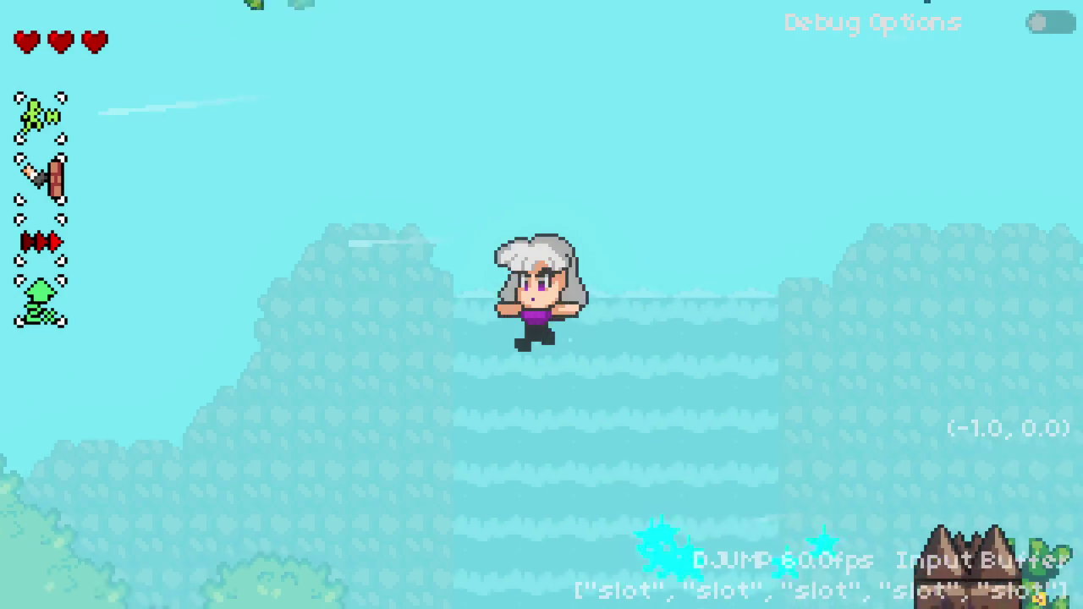
key(shift)
key(space)
key(shift)
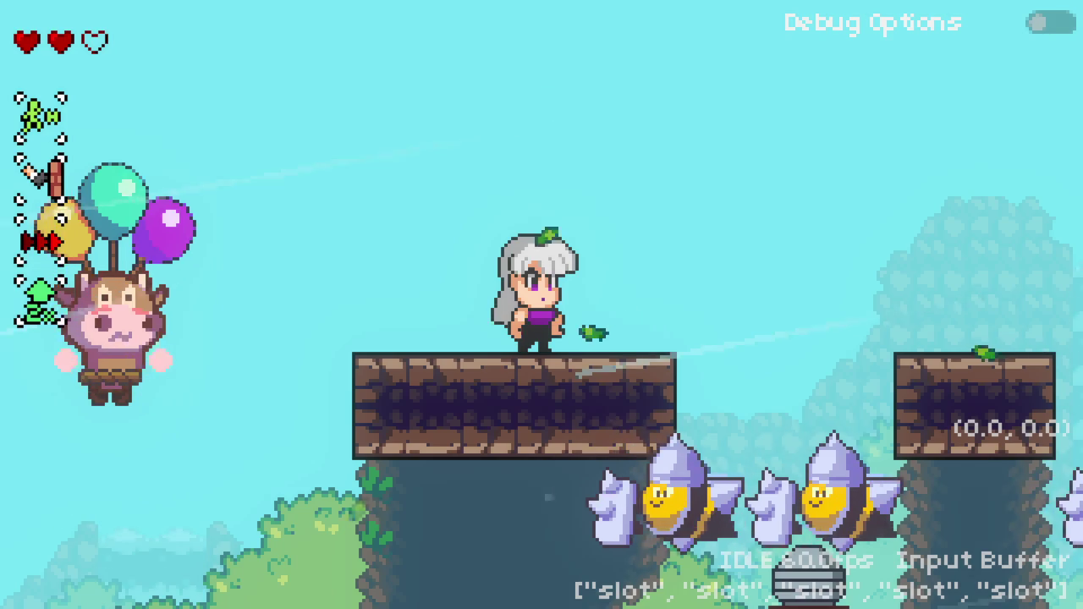
Step: Refill health to three hearts via the F1 debug panel, then jump right and back left
key(F1)
key(Return)
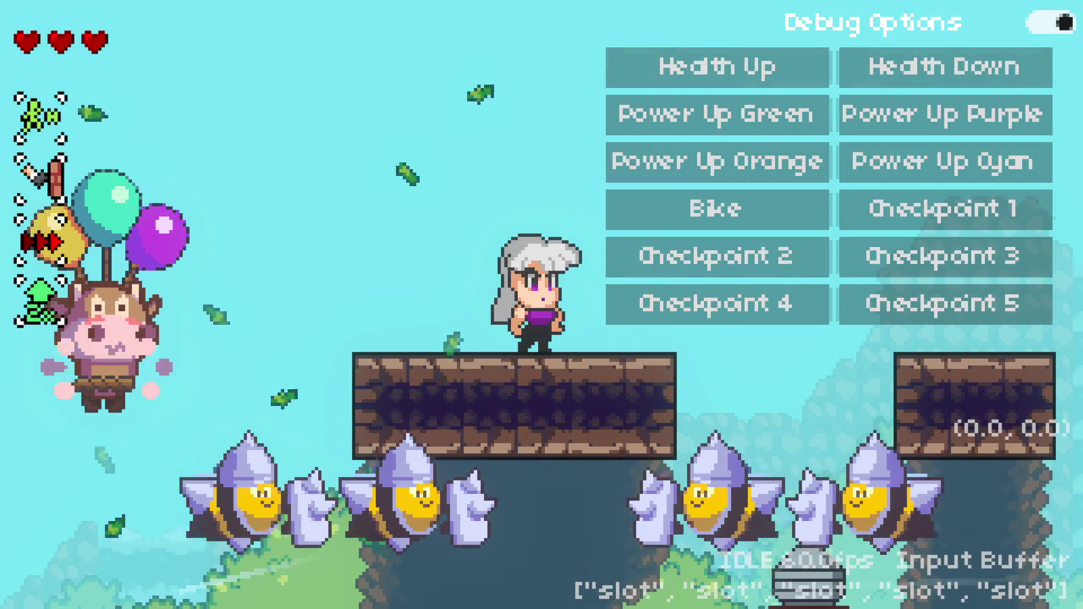
key(F1)
key(Right)
key(space)
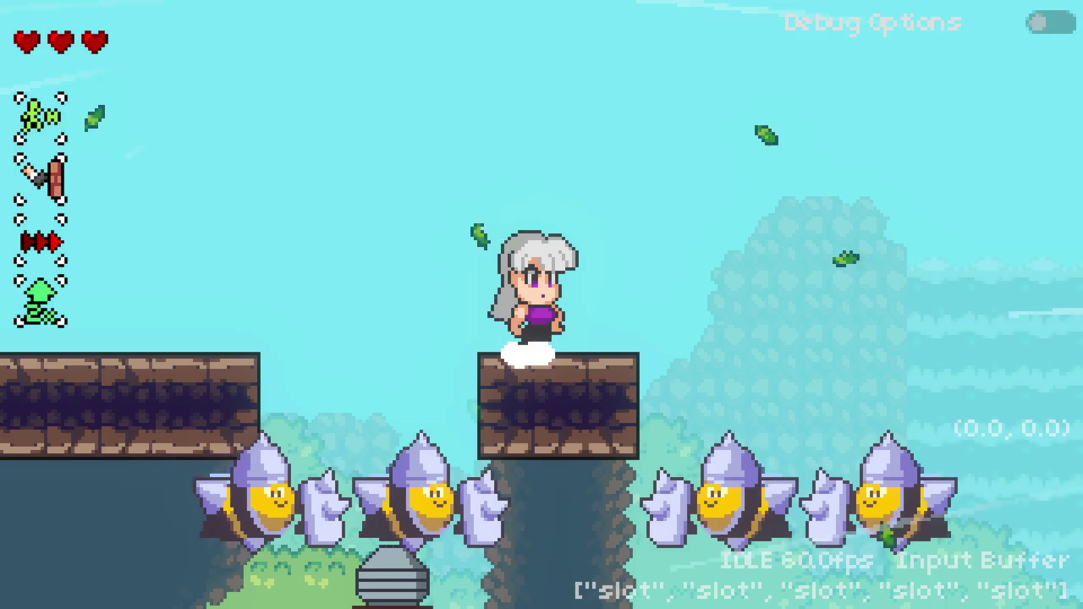
key(Left)
key(space)
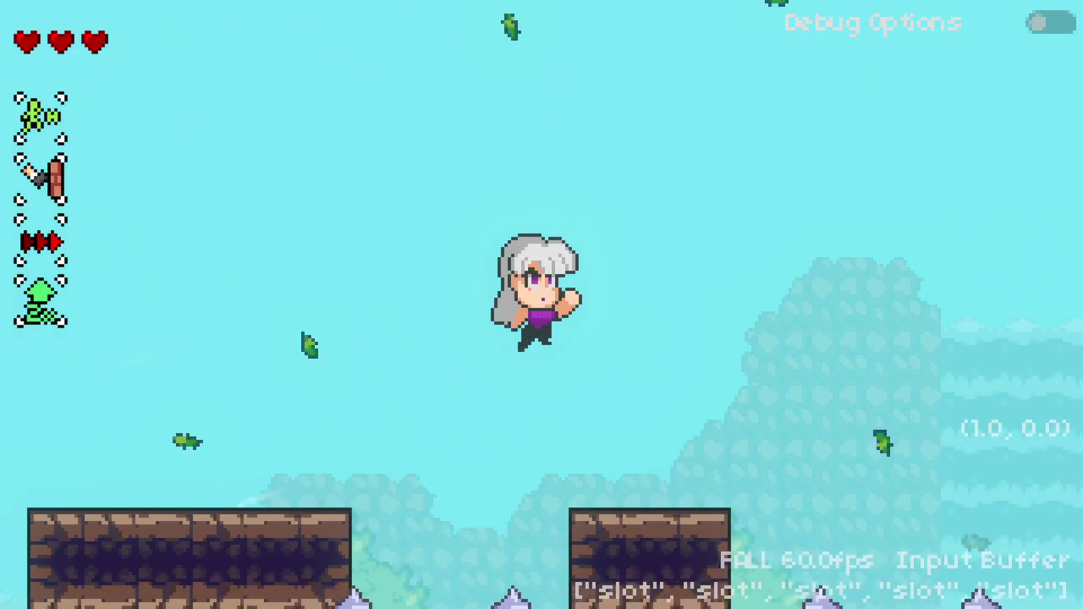
Step: Jump left, then wall-jump and air-dash back and forth between the forest pillars
key(Left)
key(space)
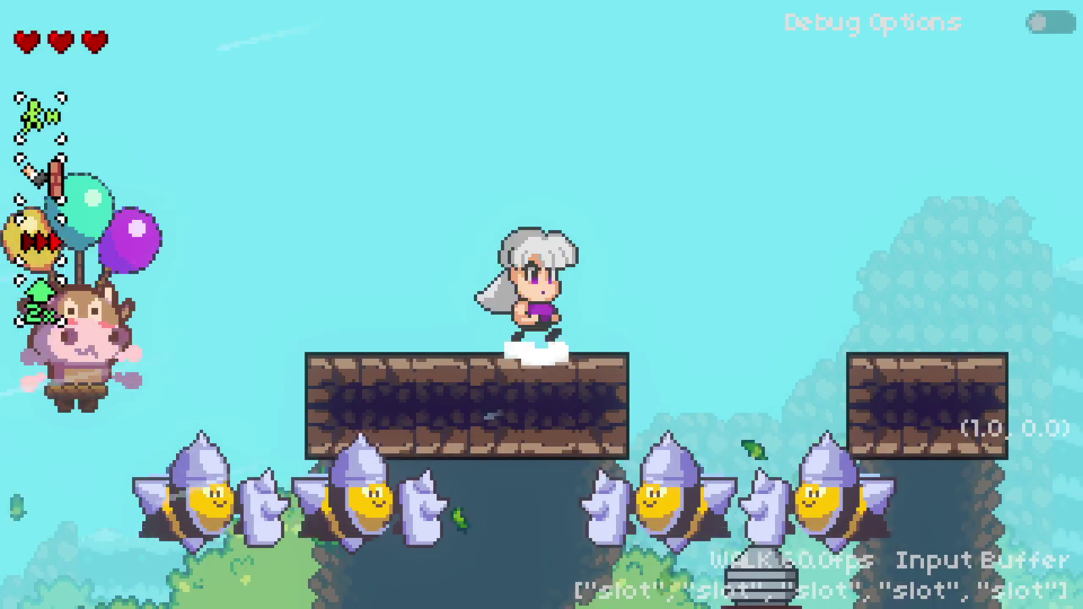
key(space)
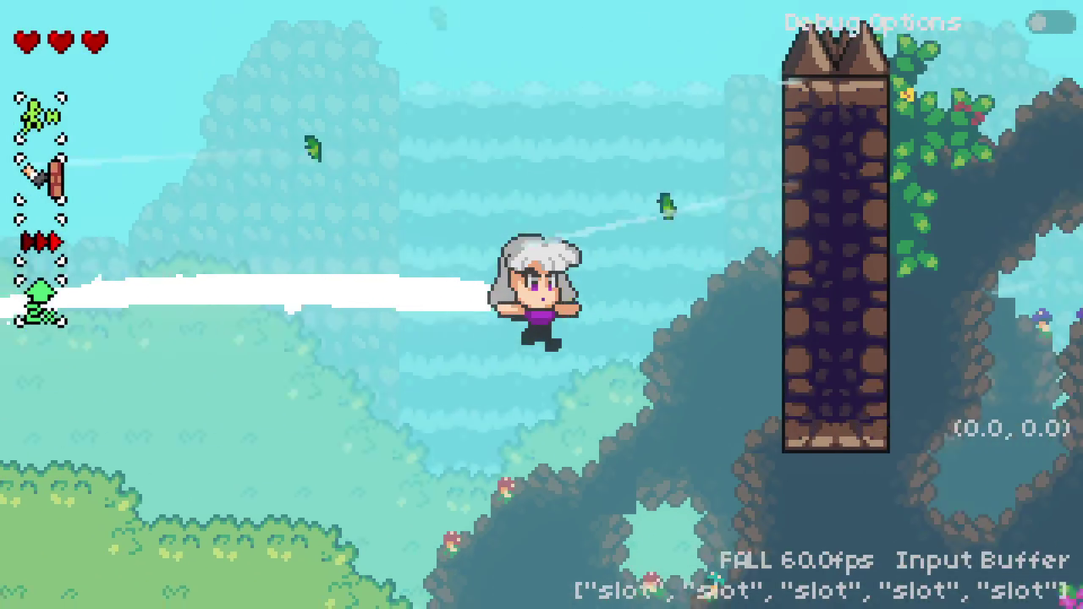
key(space)
key(shift)
key(Left)
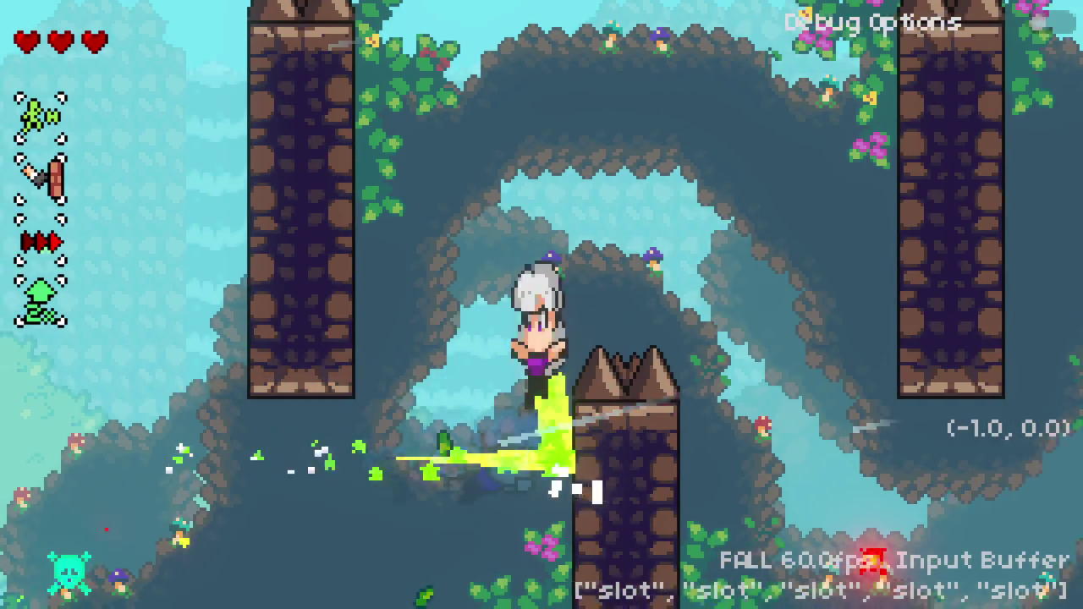
key(space)
key(shift)
key(Right)
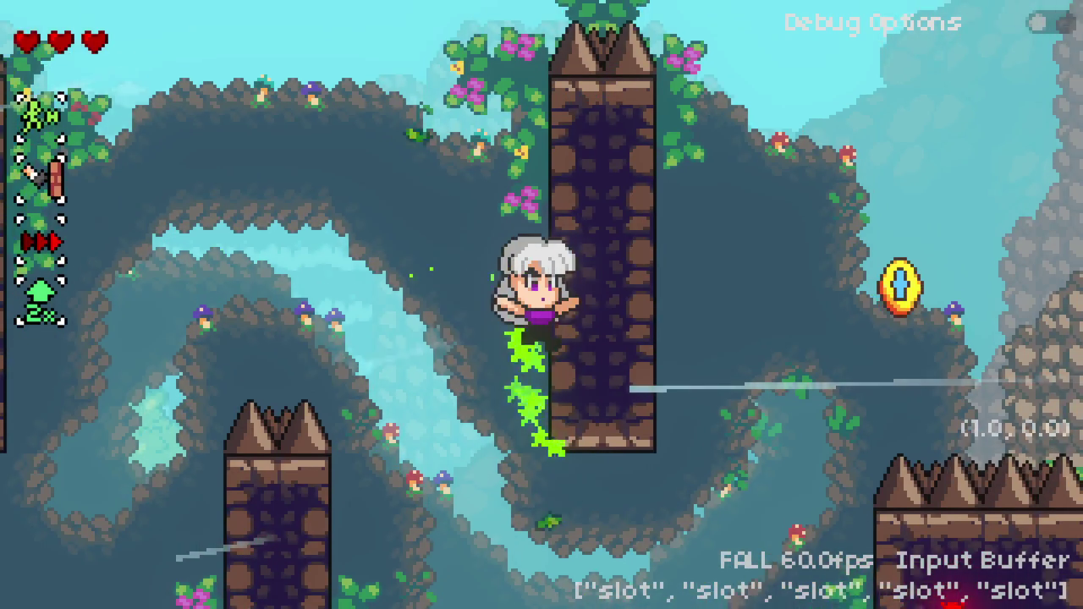
key(space)
key(shift)
key(Left)
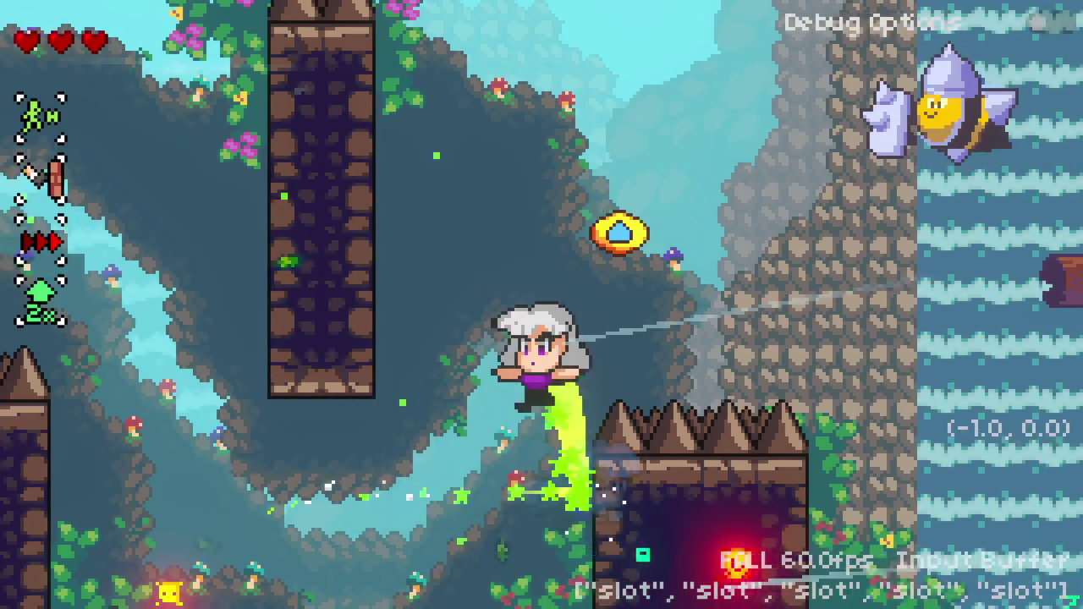
Step: Keep wall-jumping to the pillar top, taking a spike hit, then leap and dash up-left toward the waterfall
key(space)
key(Right)
key(shift)
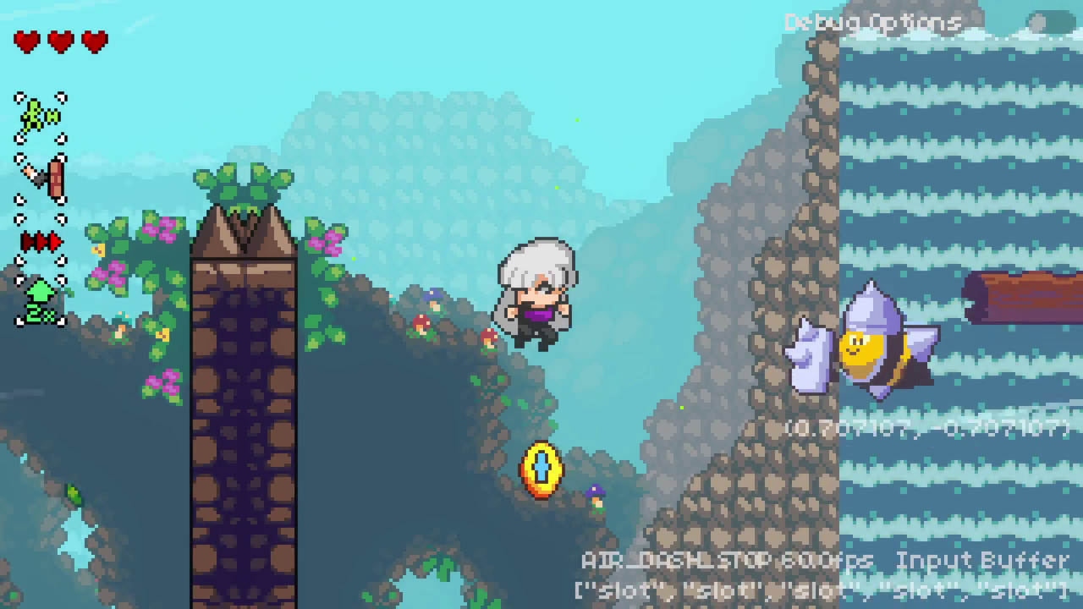
key(shift)
key(Left)
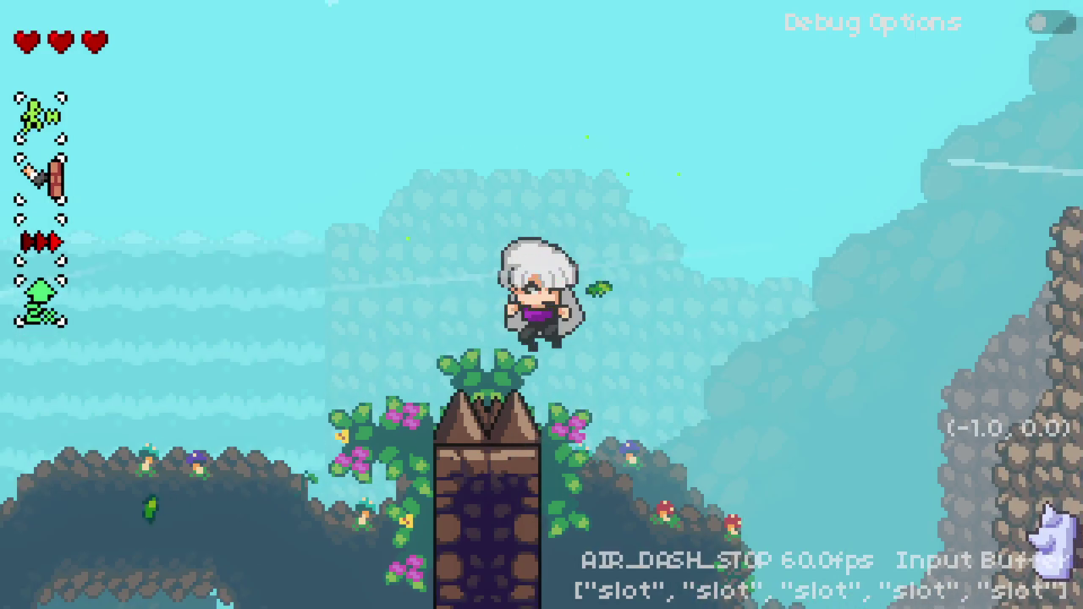
key(Right)
key(space)
key(space)
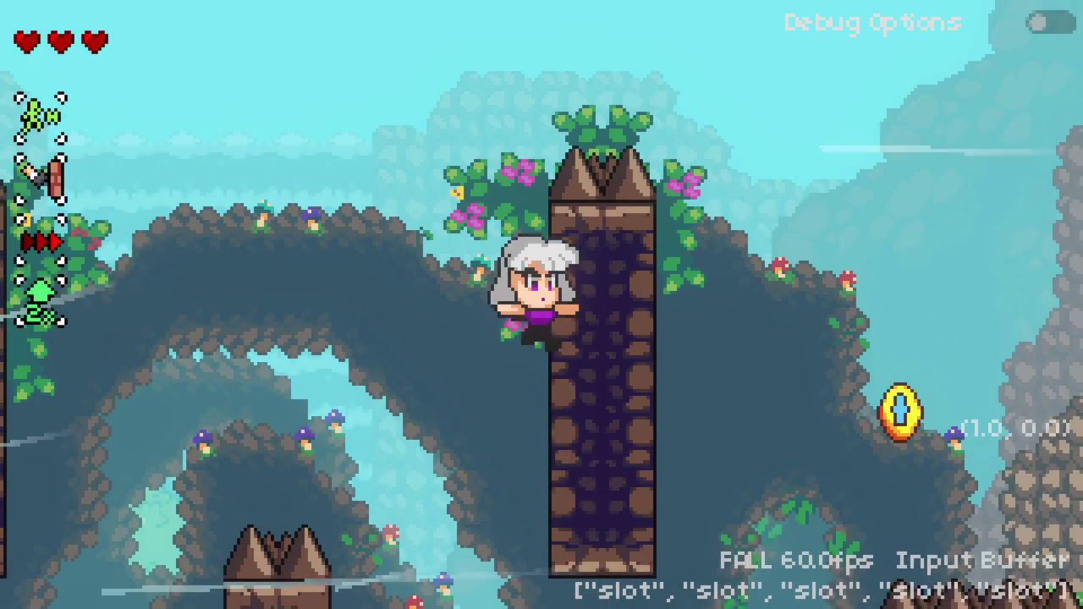
key(space)
key(Left)
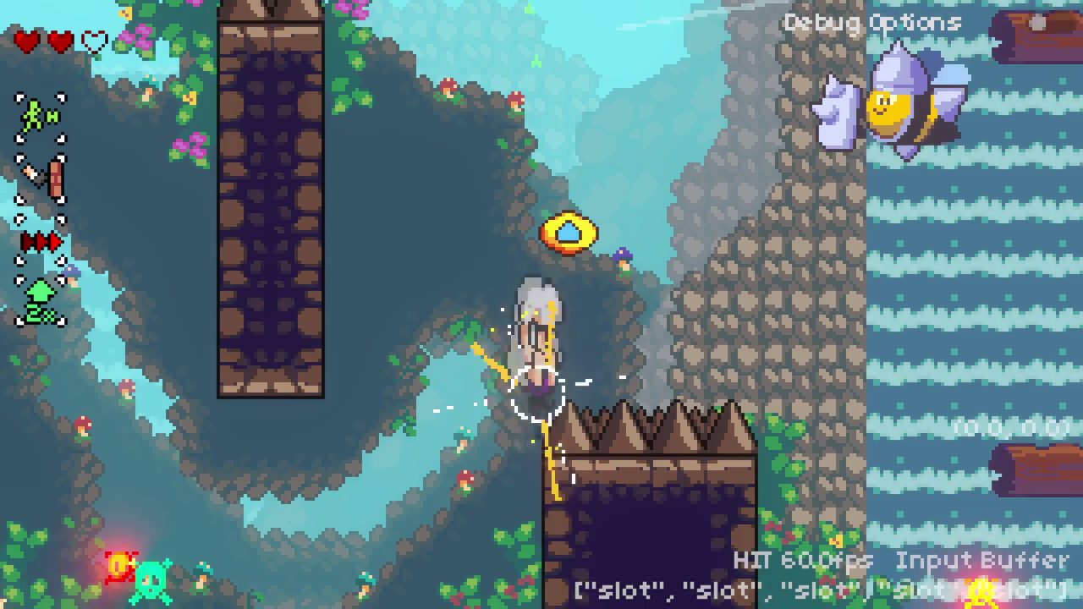
key(space)
key(shift)
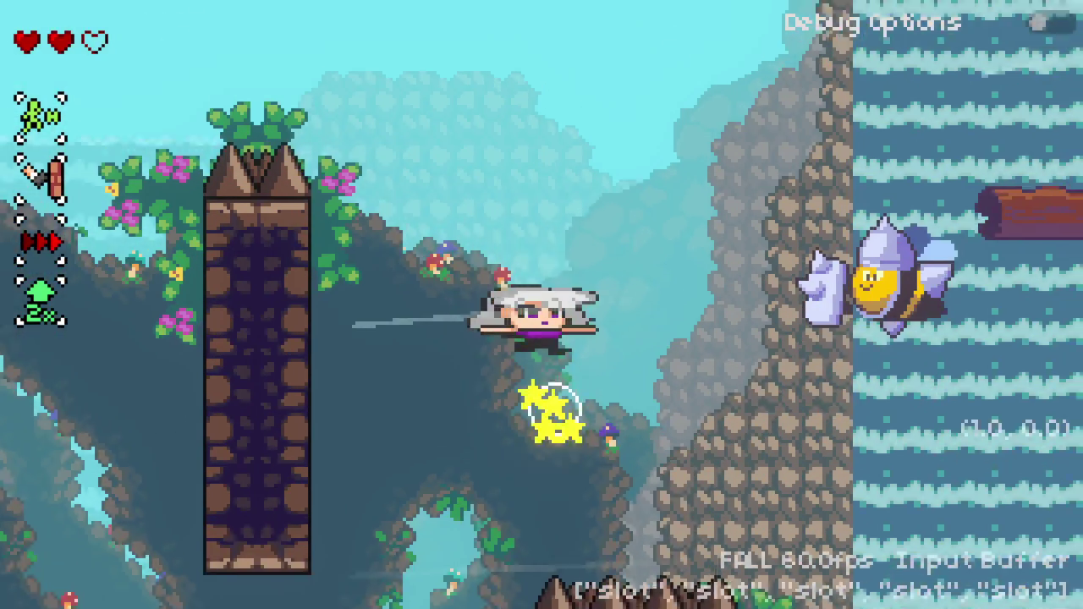
Step: Double-jump onto the waterfall logs, attacking, and air-dash upward past the bees
key(space)
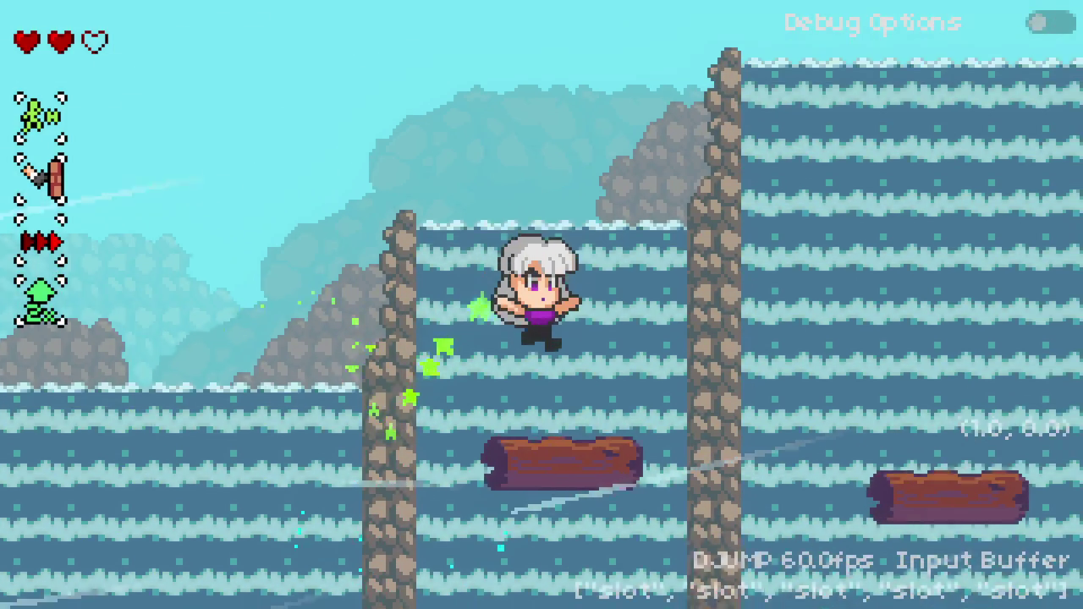
key(space)
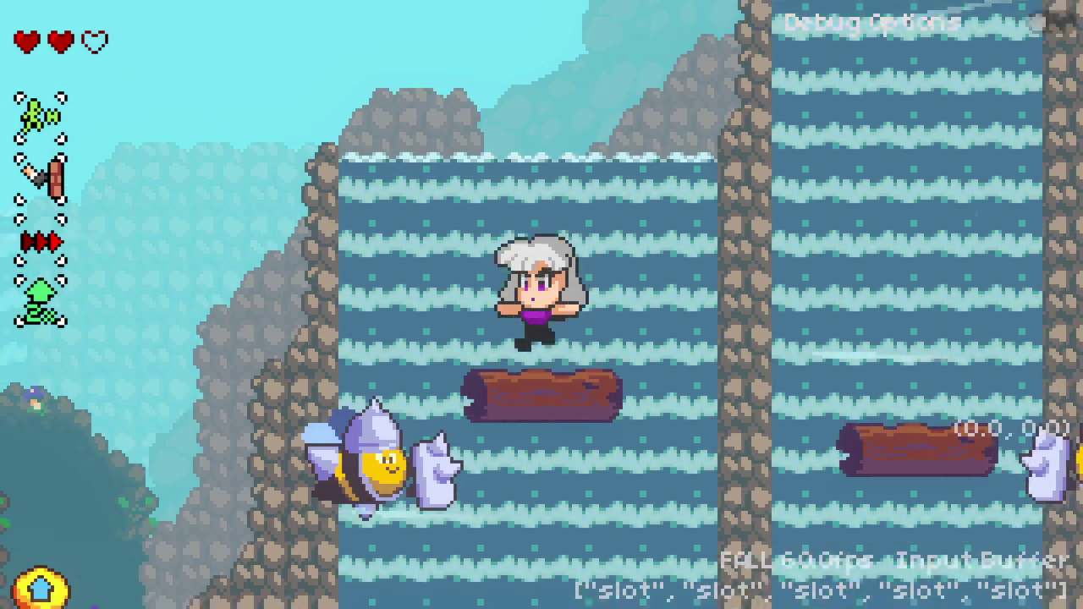
key(x)
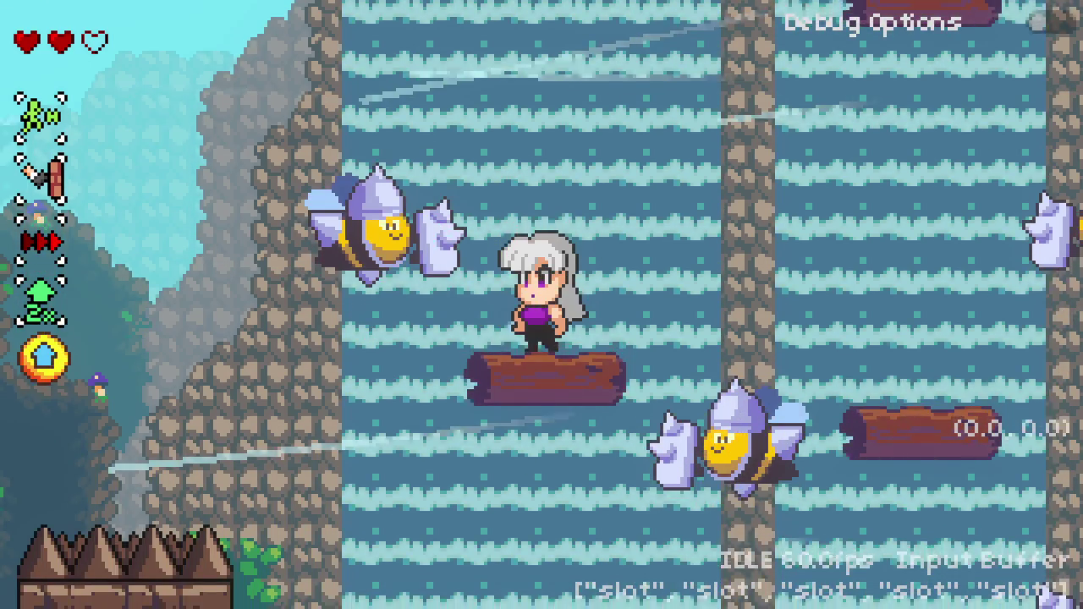
key(Right)
key(space)
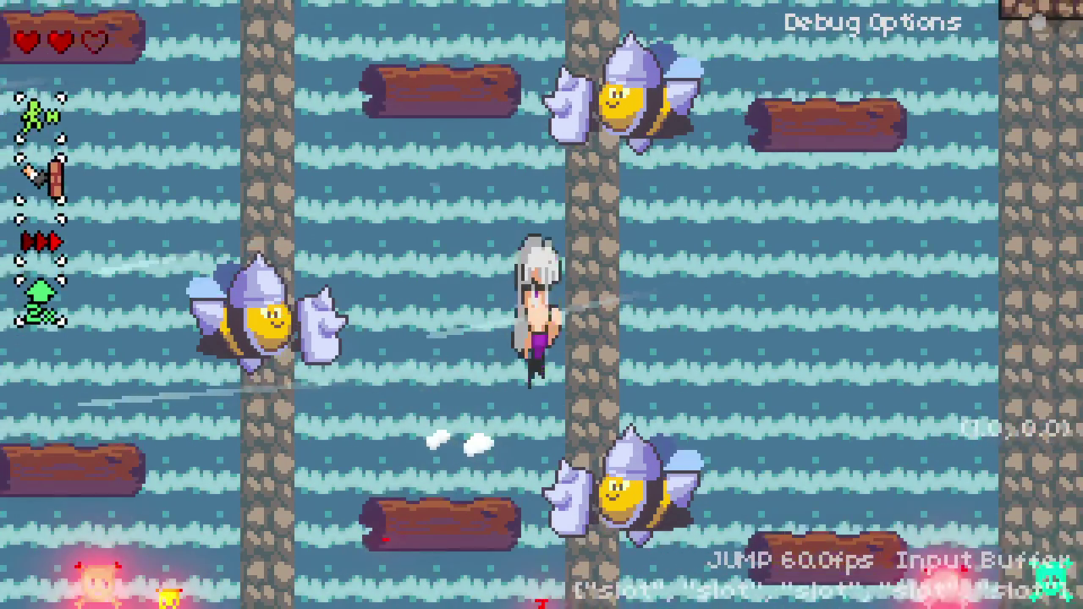
key(shift)
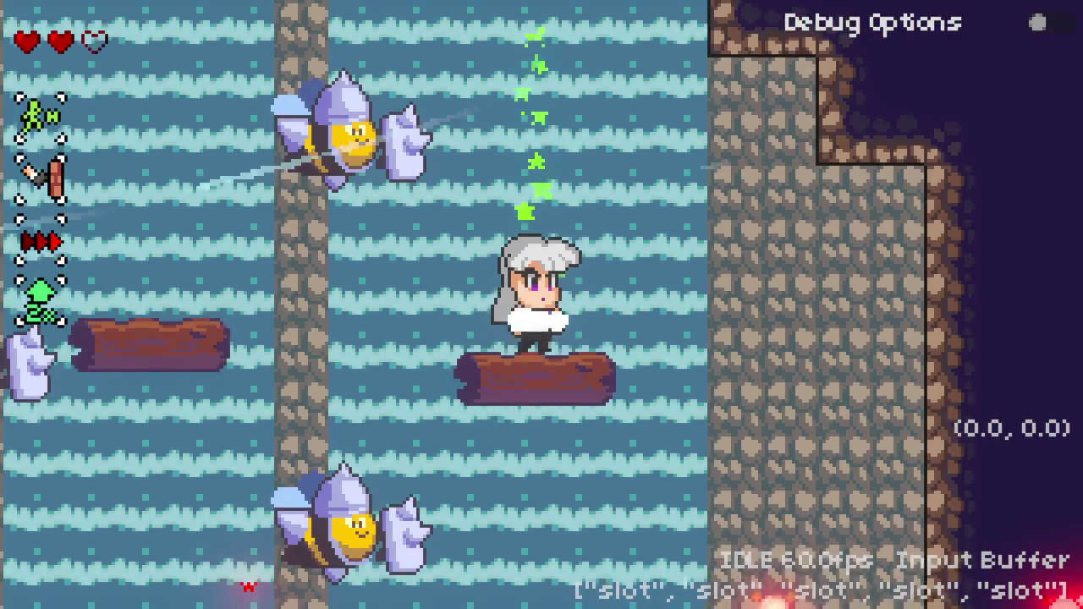
Step: Jump and dash up the higher logs, then drop to the grassy ledge past the checkpoint frog
key(space)
key(Right)
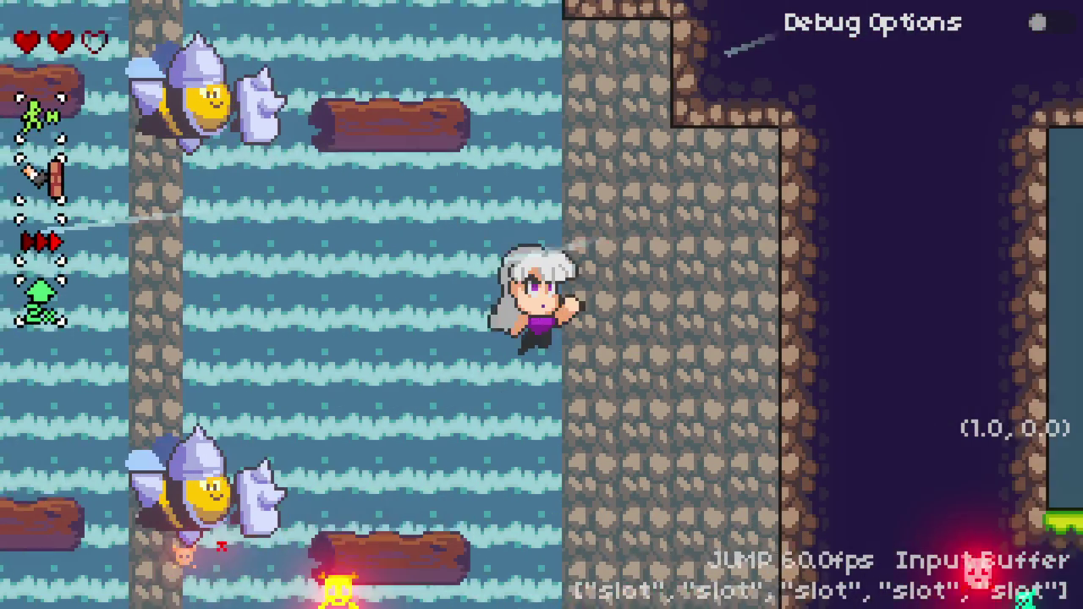
key(shift)
key(space)
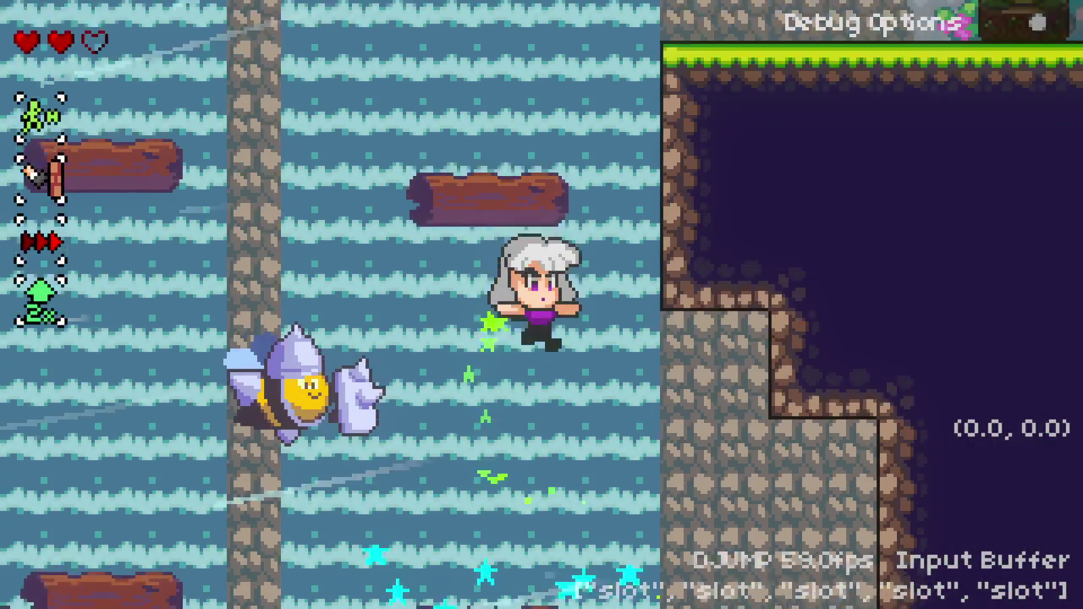
key(space)
key(shift)
key(Right)
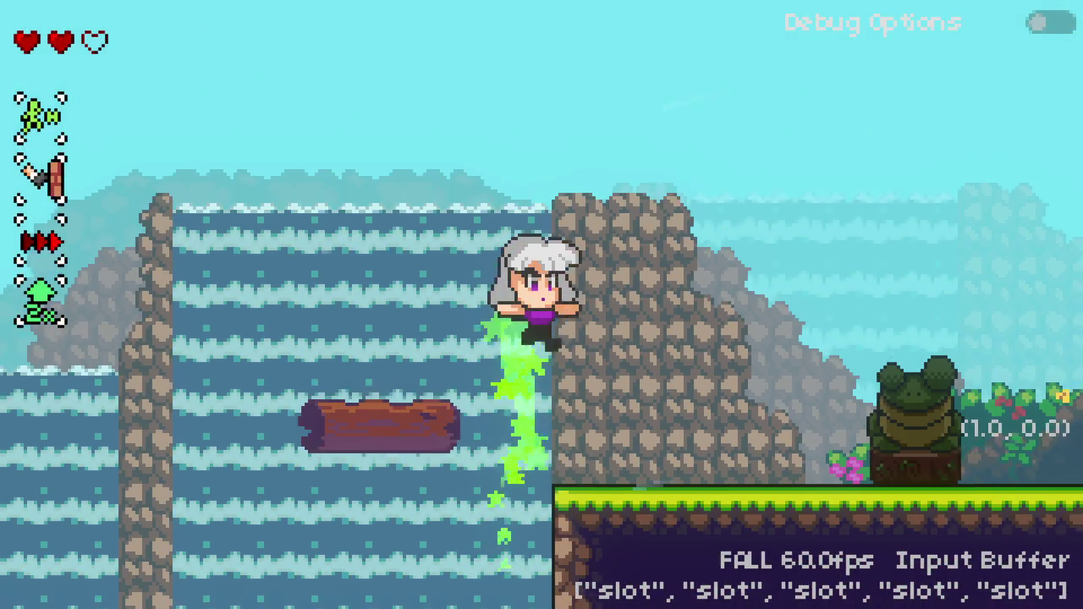
key(shift)
Step: Cross the grassy ledge and slope, dash up-right and attack the cow enemies
key(space)
key(Right)
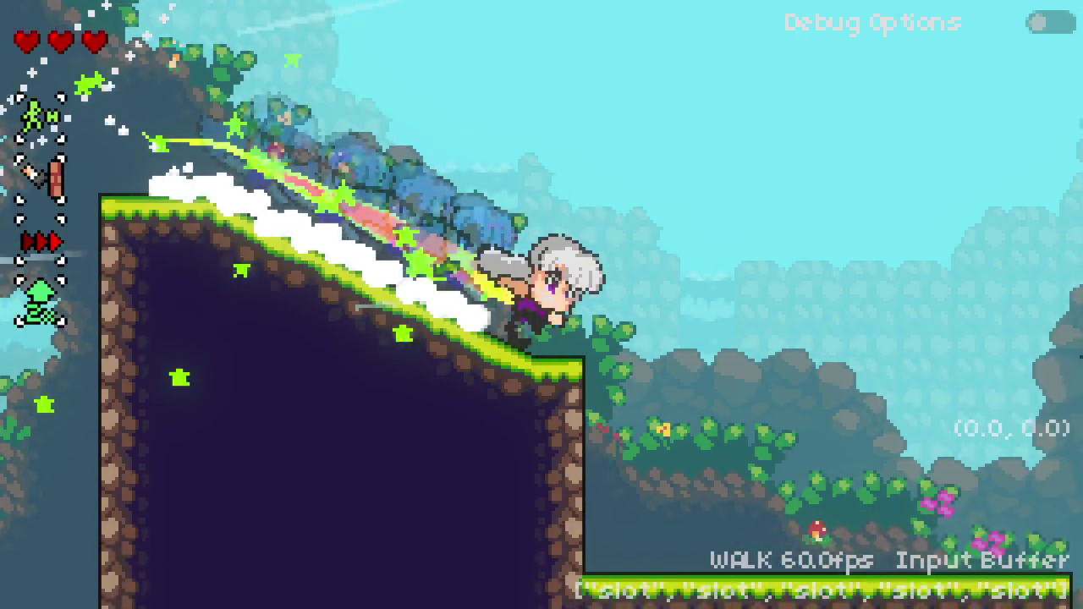
key(Right)
key(space)
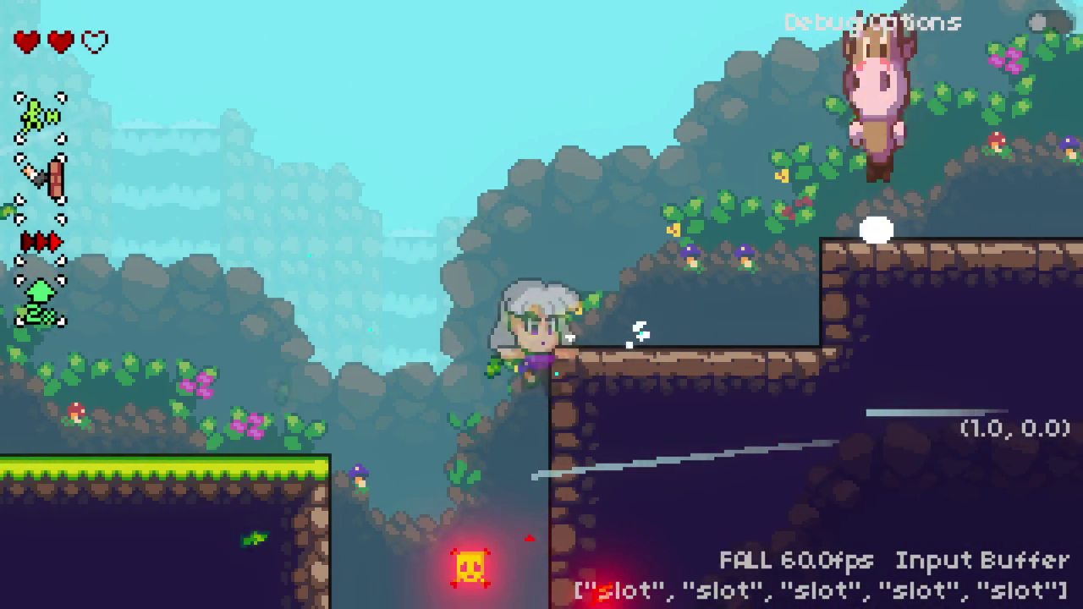
key(shift)
key(Left)
key(x)
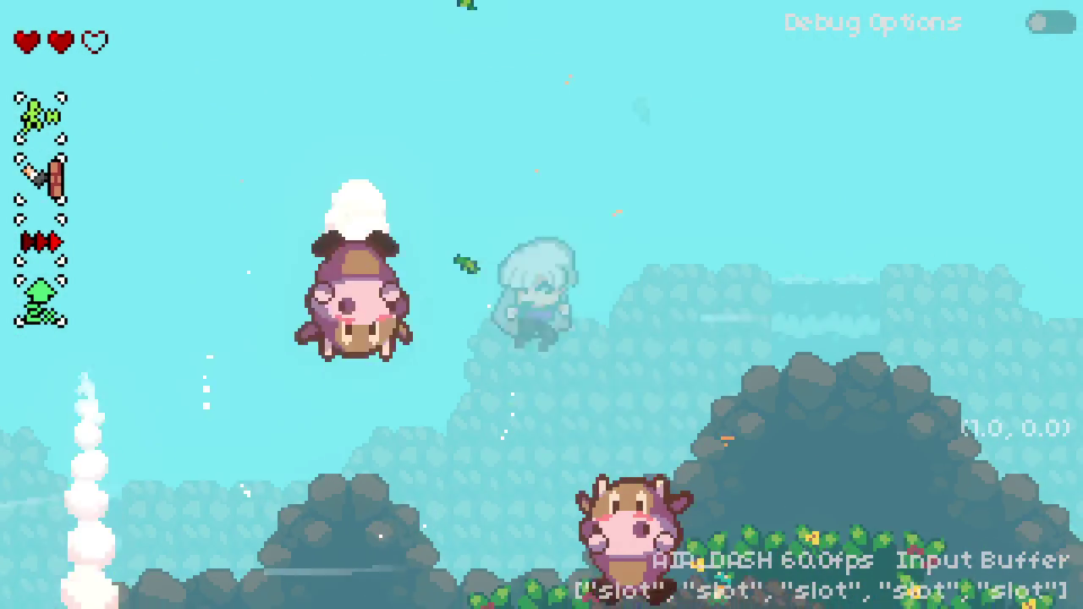
key(space)
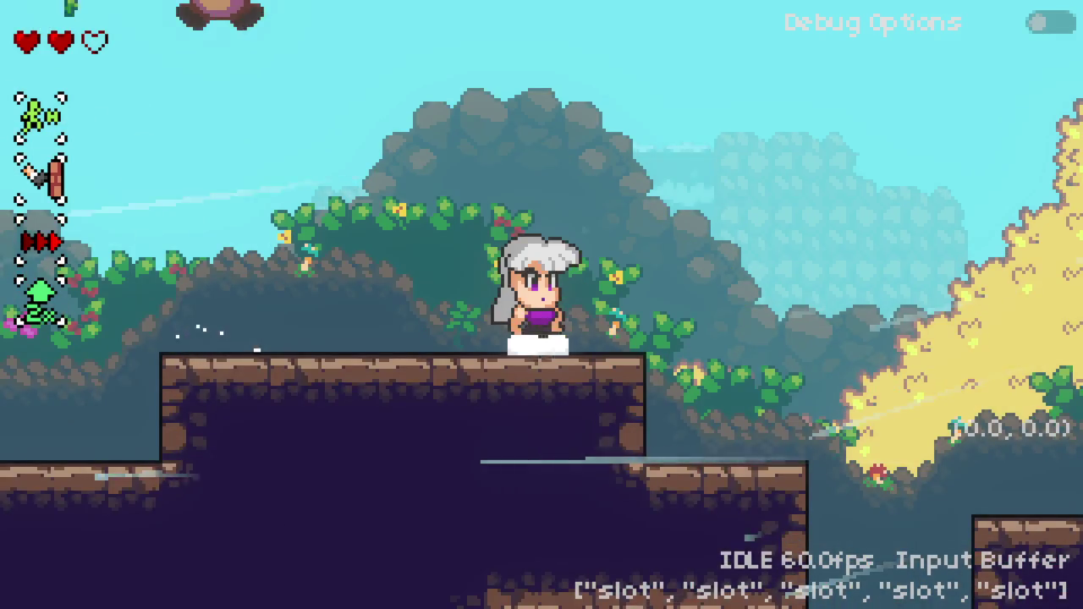
Step: Drop down the ledges onto the sand and walk right onto the stone platform
key(Right)
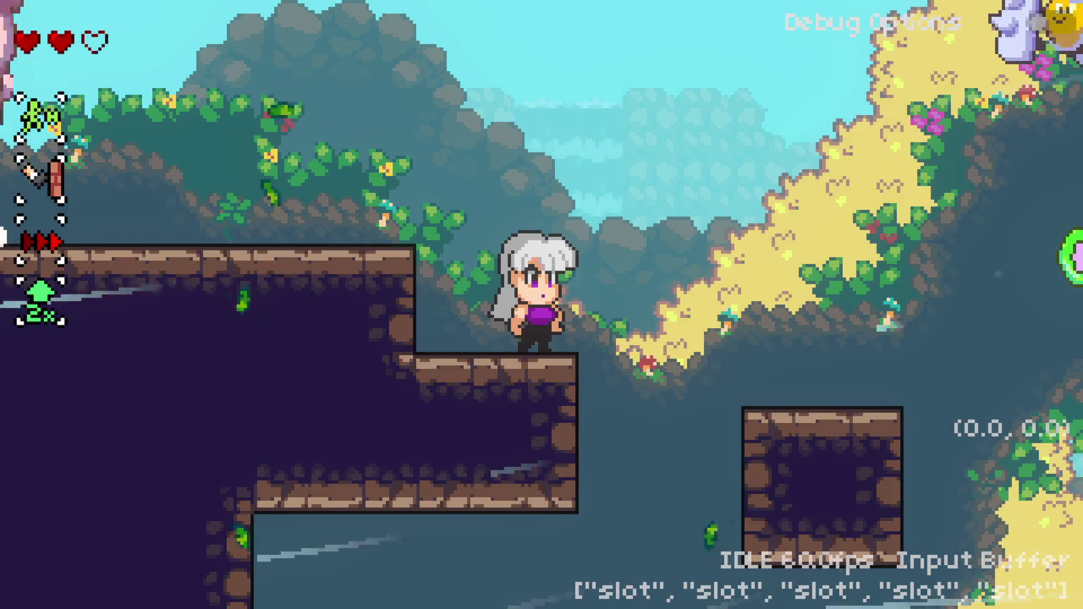
key(space)
key(Right)
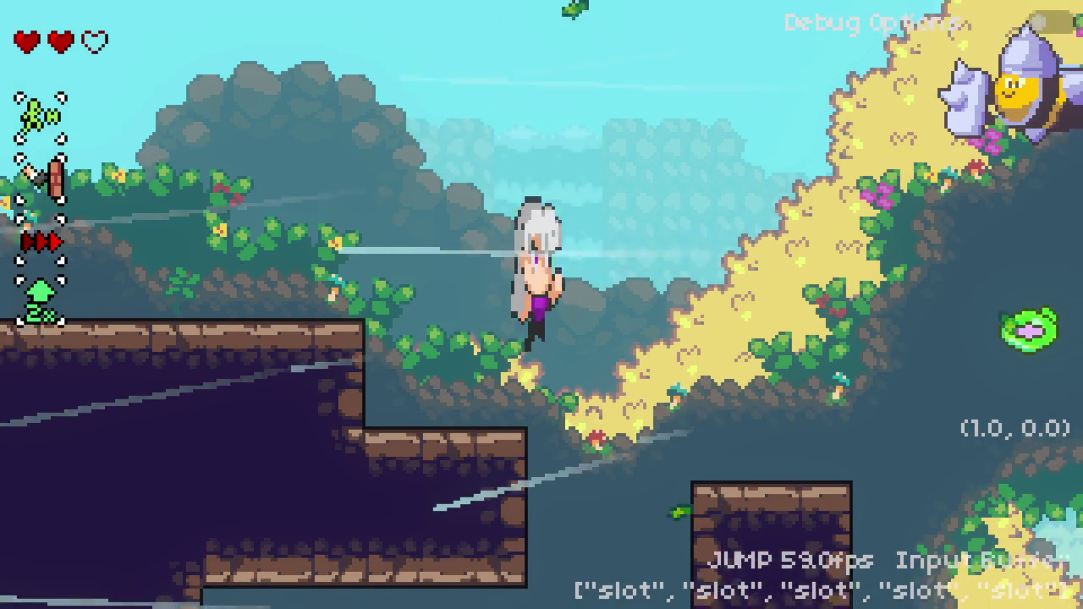
key(Right)
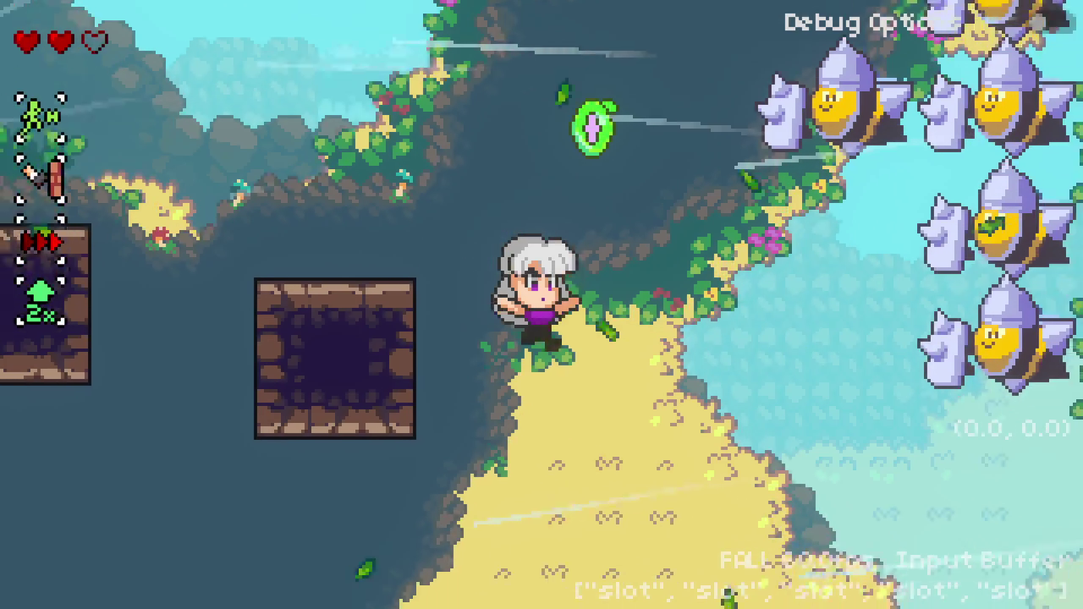
key(space)
key(Down)
key(space)
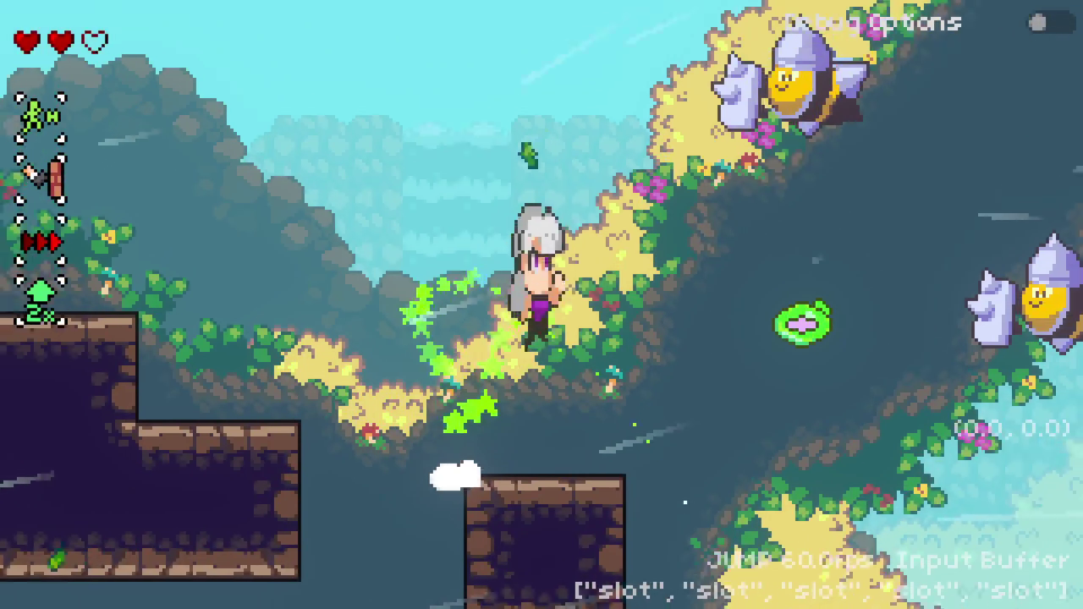
key(Right)
Step: Hit the green spring and burst through the bubbles up toward the chained platforms
key(space)
key(Right)
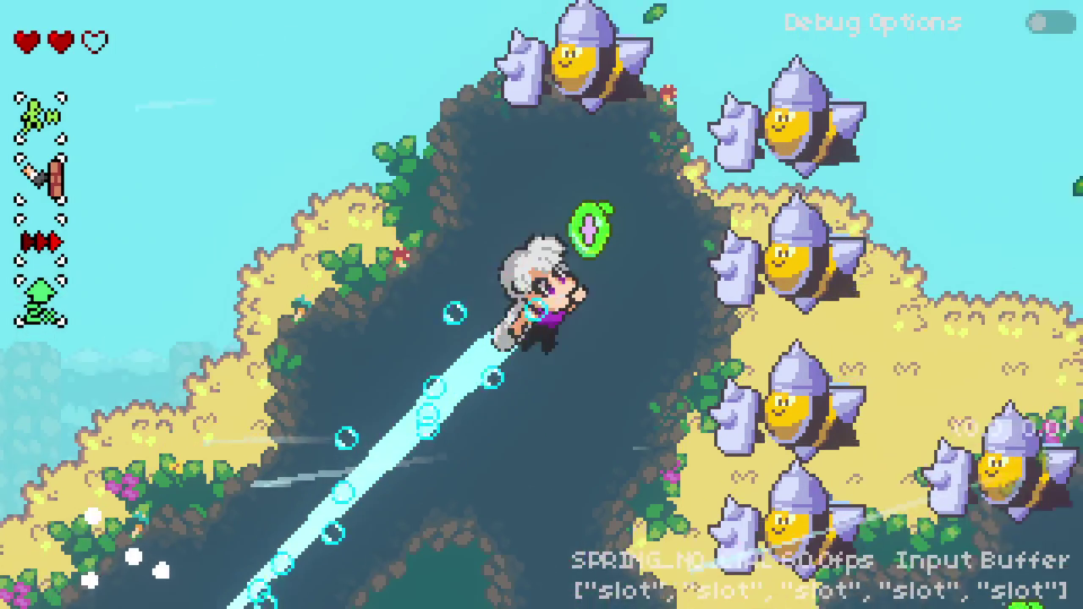
key(space)
key(space)
key(space)
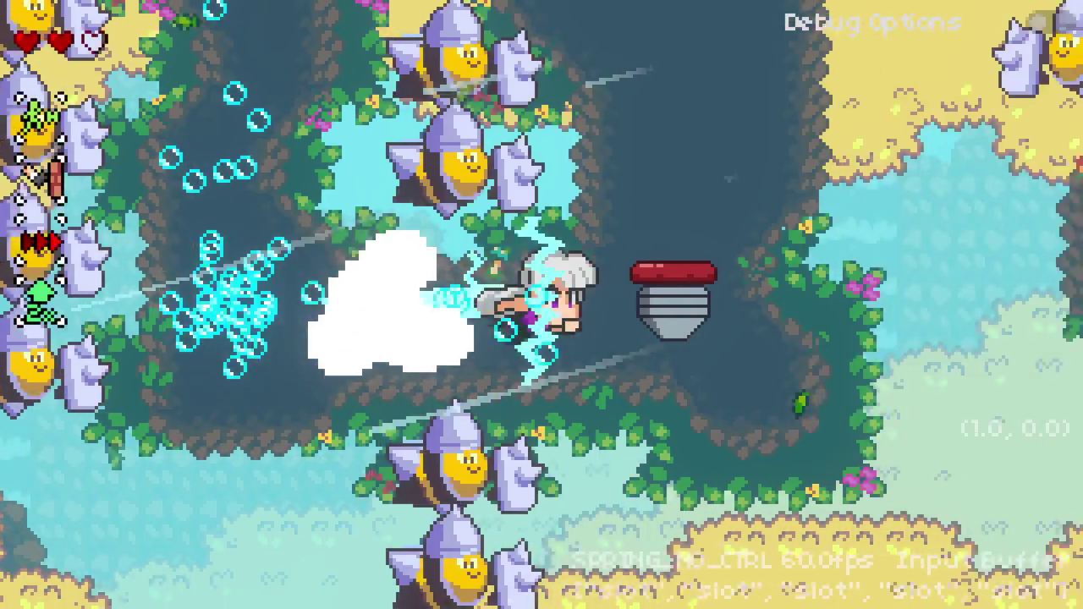
key(space)
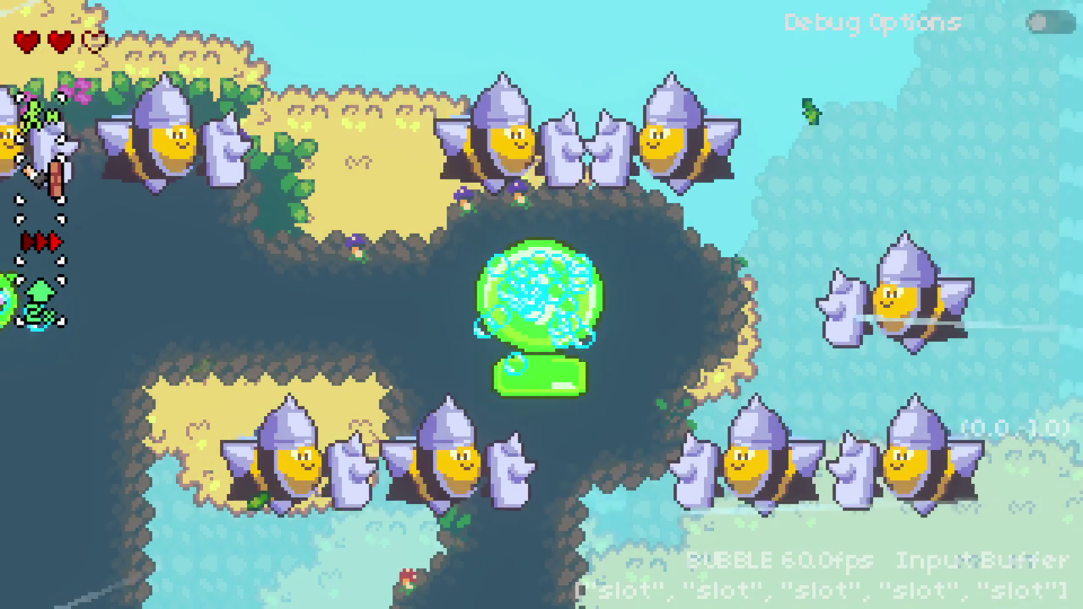
key(space)
key(space)
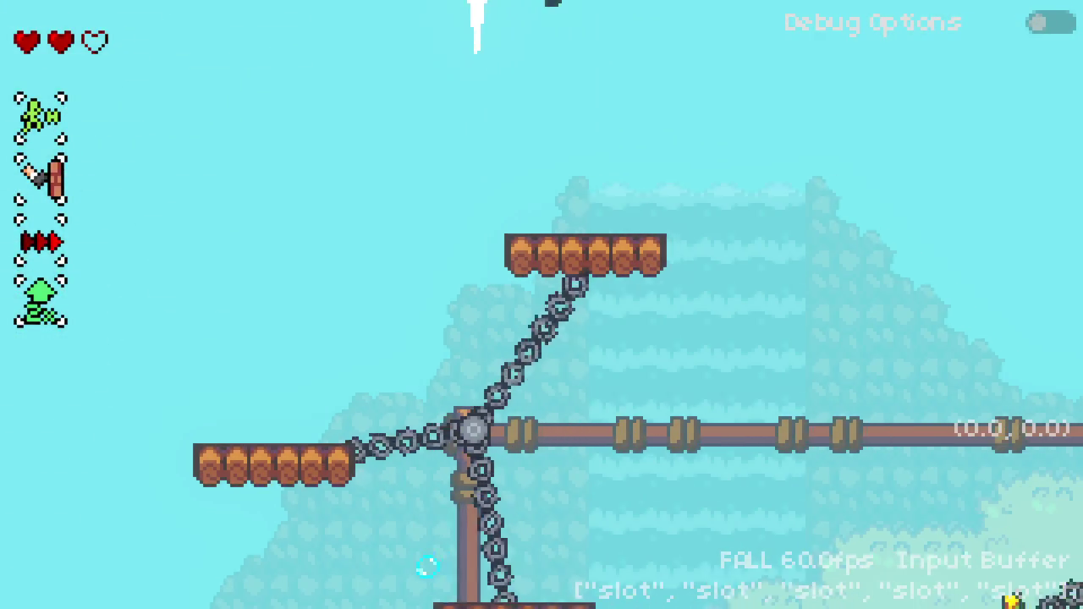
key(space)
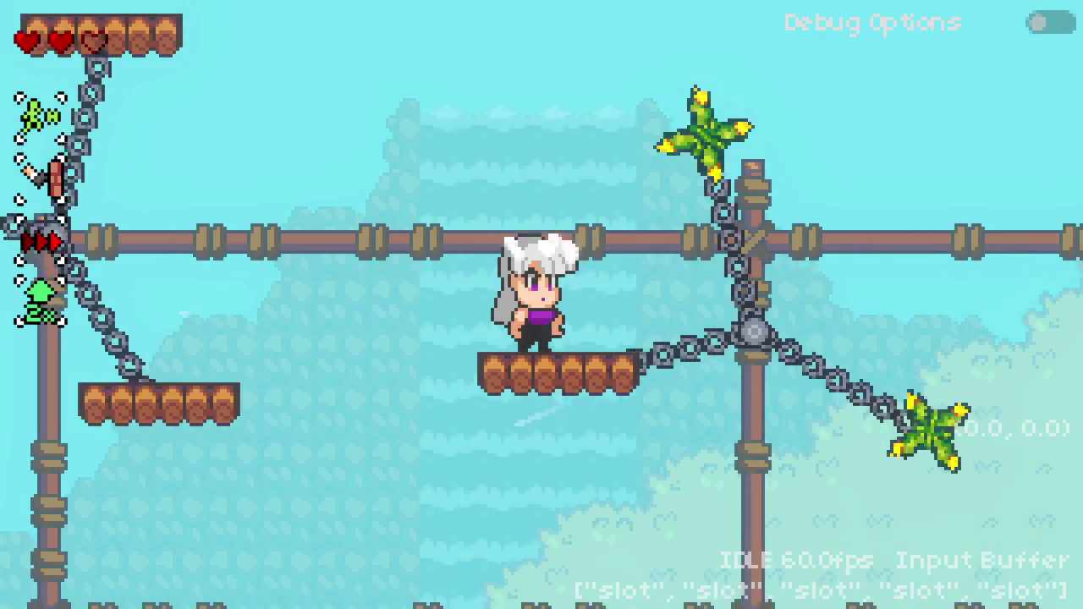
Step: Jump and dash across the swinging chain platforms into the blue orb to finish the level
key(Left)
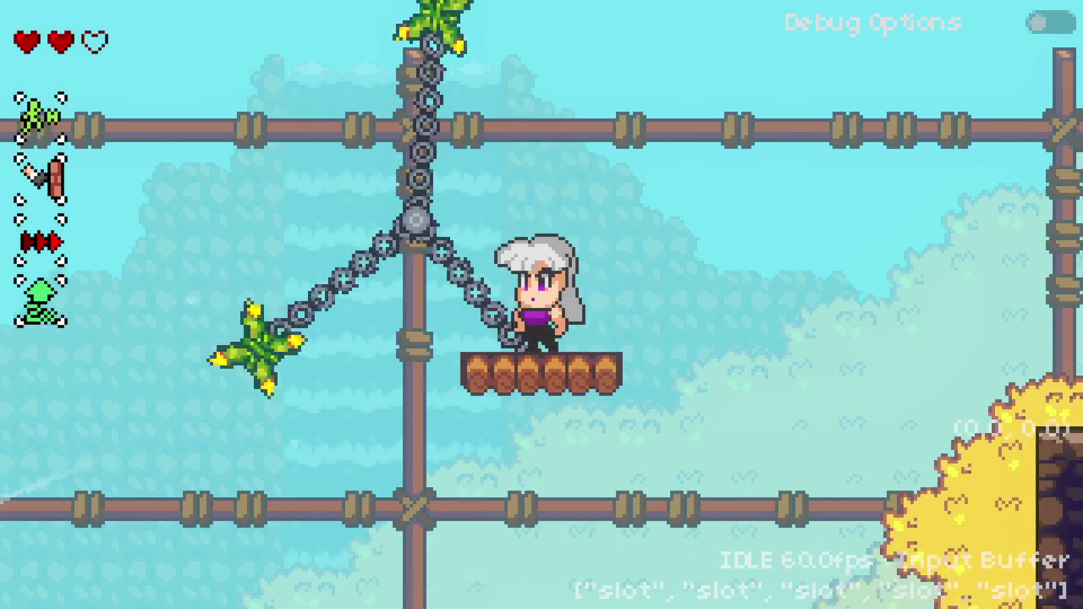
key(space)
key(shift)
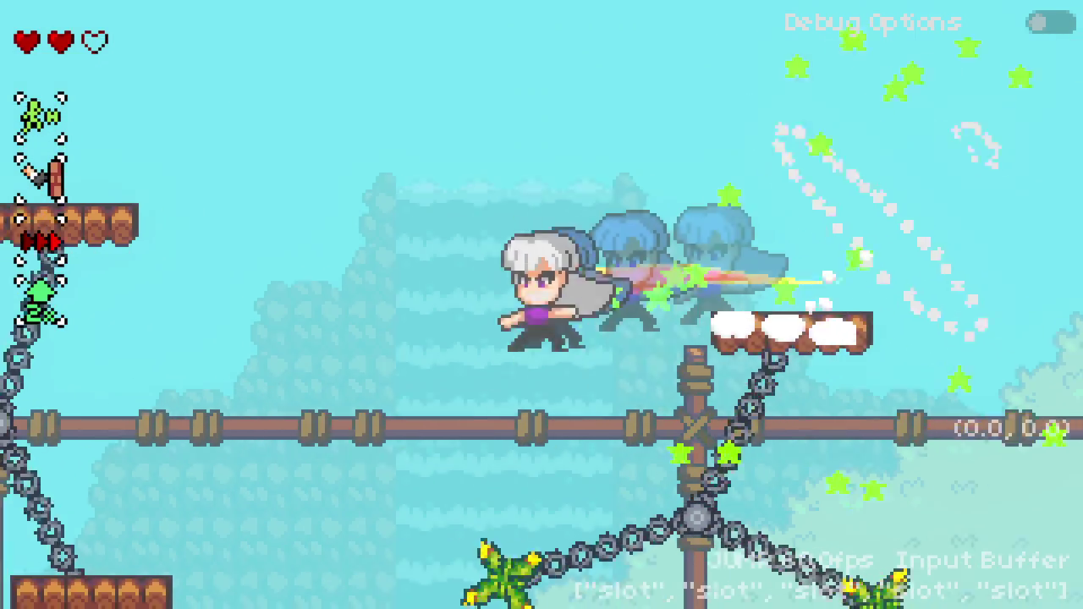
key(space)
key(shift)
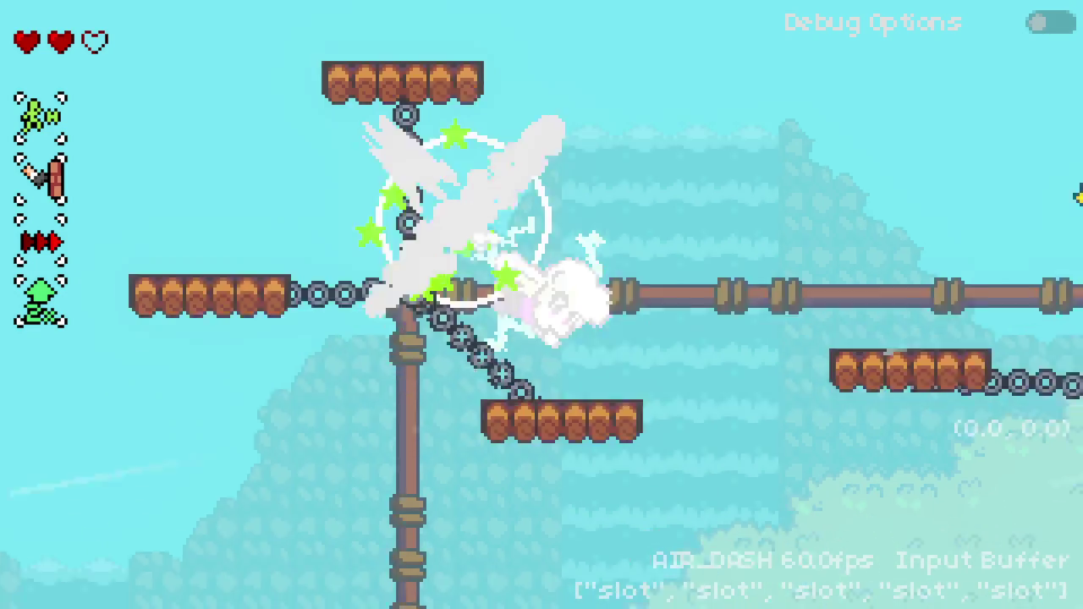
key(space)
key(shift)
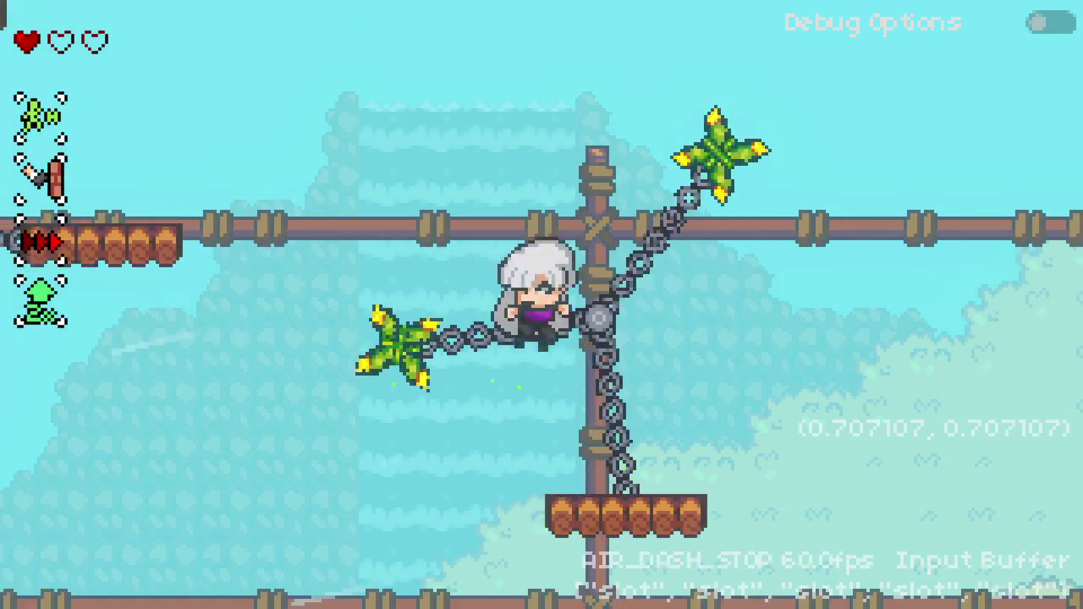
key(shift)
key(space)
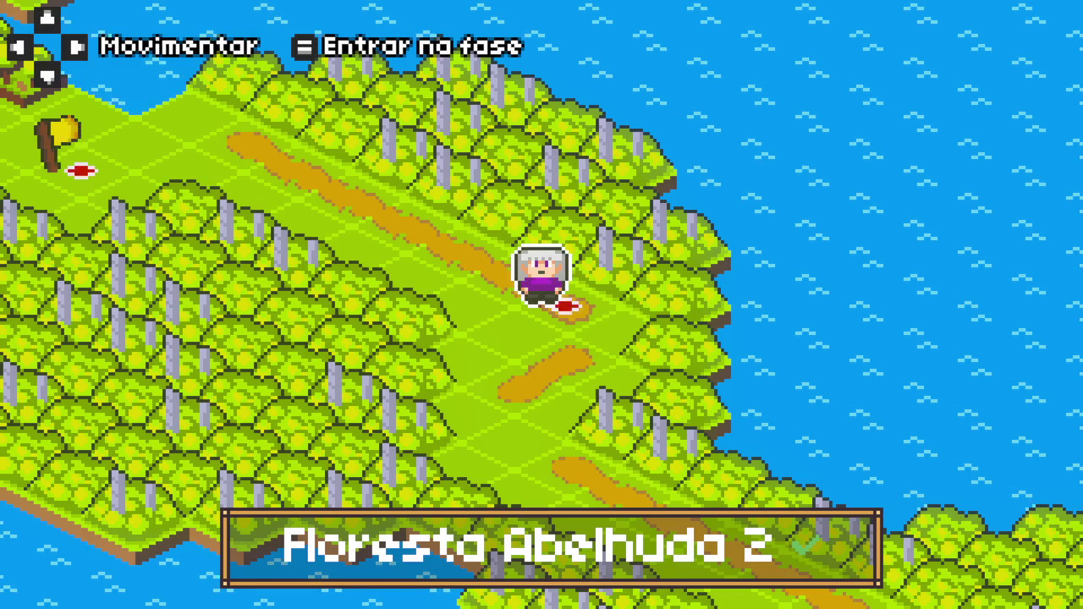
Step: Walk the map character past Floresta Abelhuda 3 and the factory district onto the lamp-lined road
key(Left)
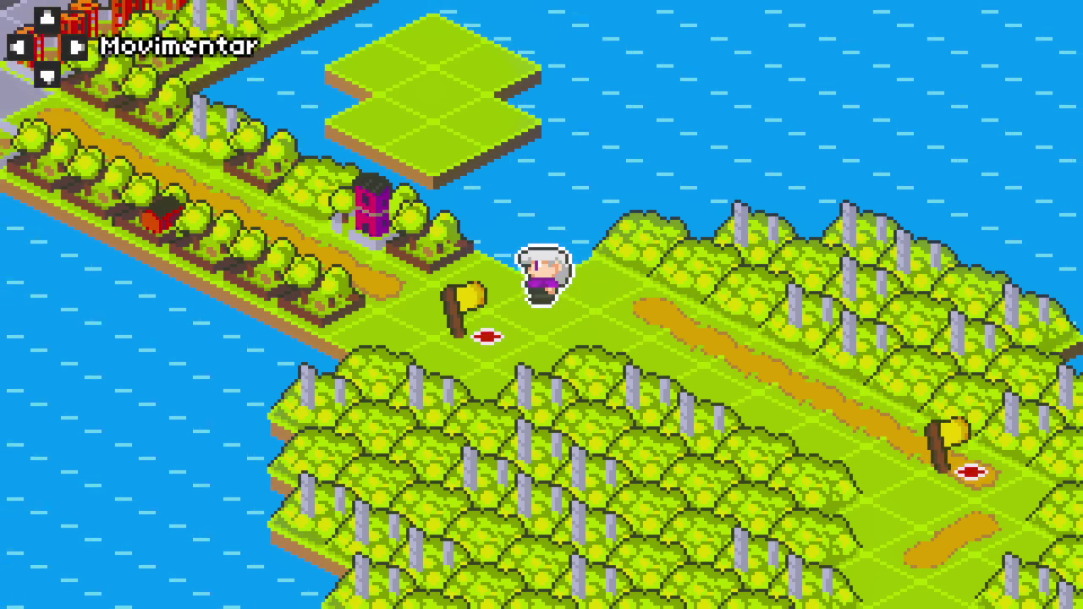
key(Right)
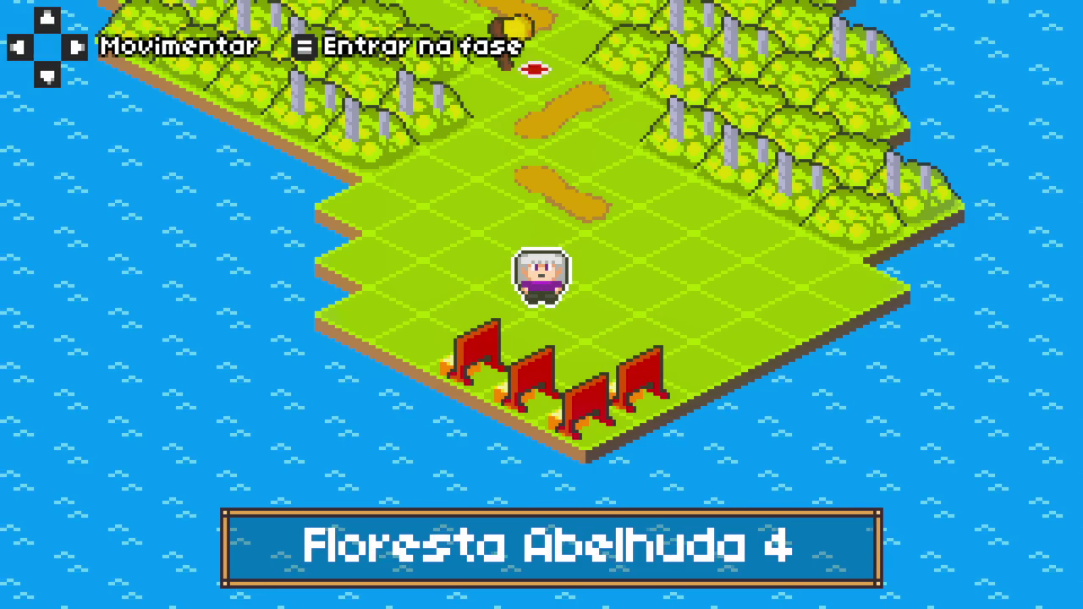
key(Up)
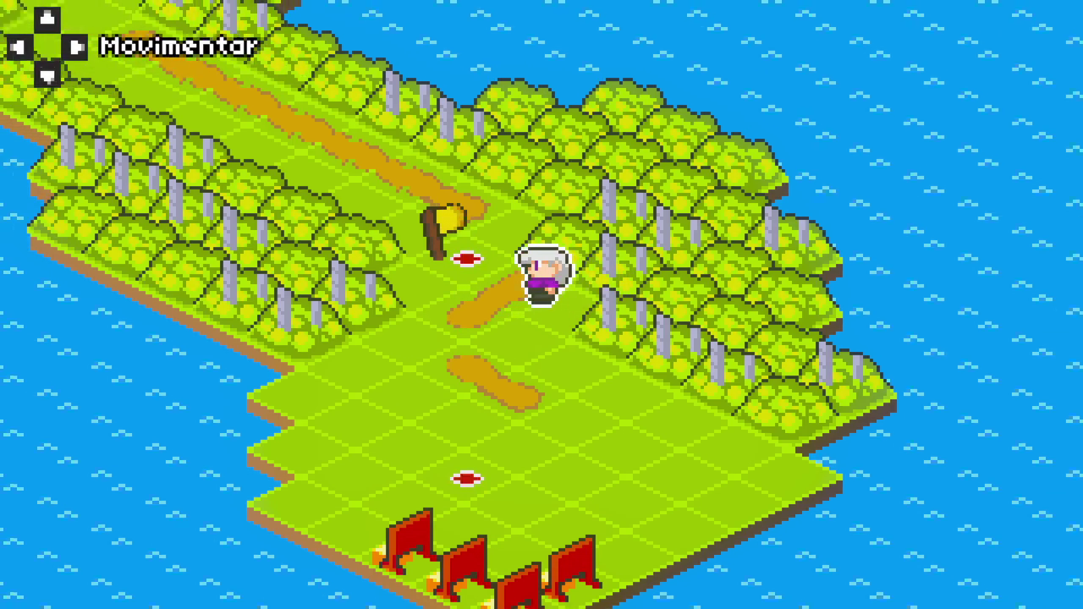
key(Up)
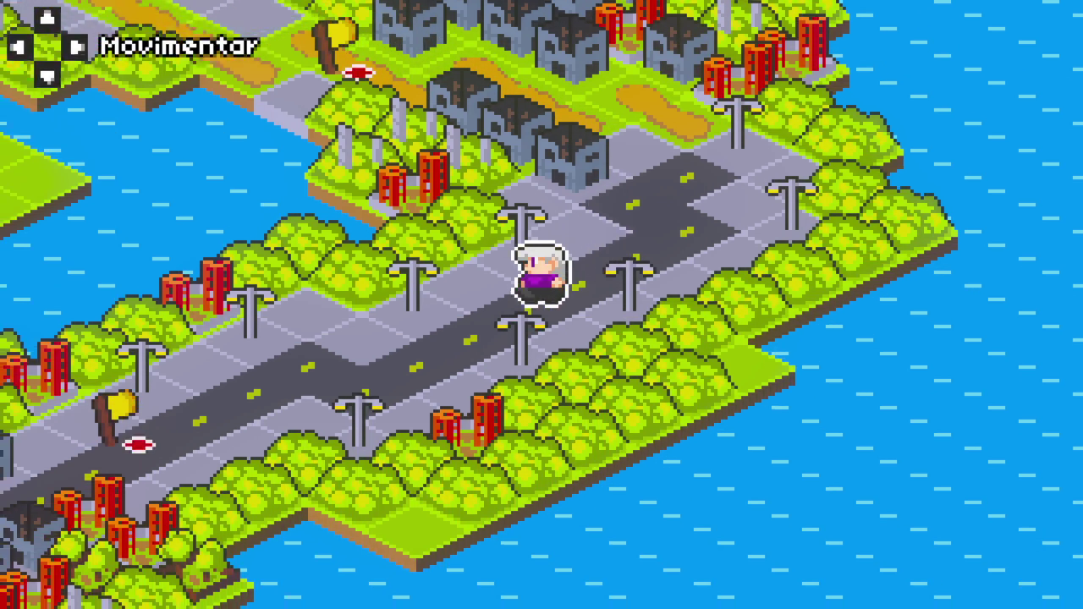
Step: Walk down the forest path to the Floresta Abelhuda 4 clearing, then head back up toward the trees
key(Left)
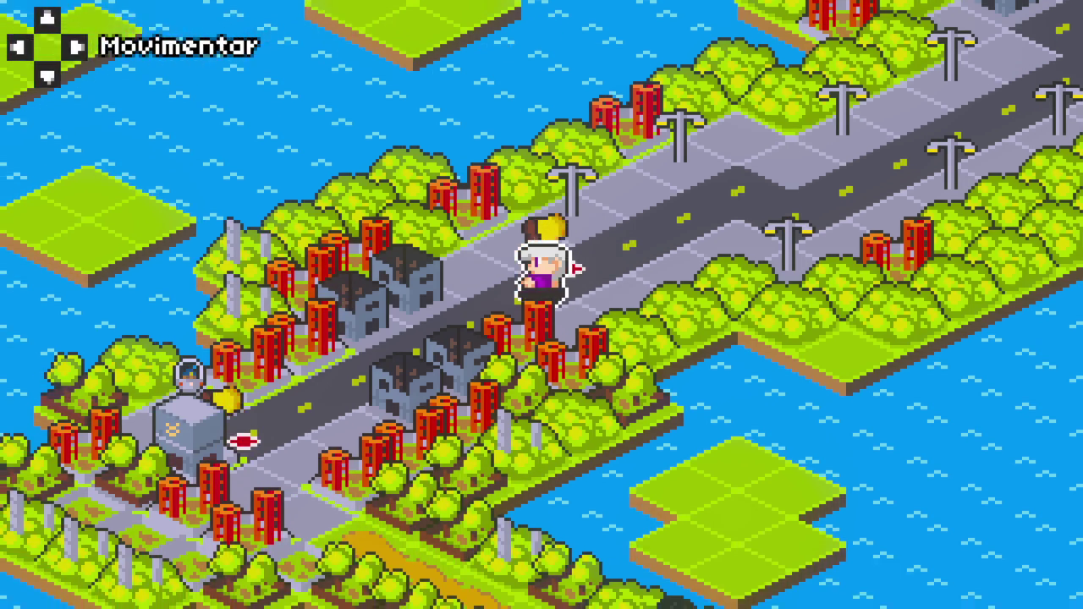
key(Down)
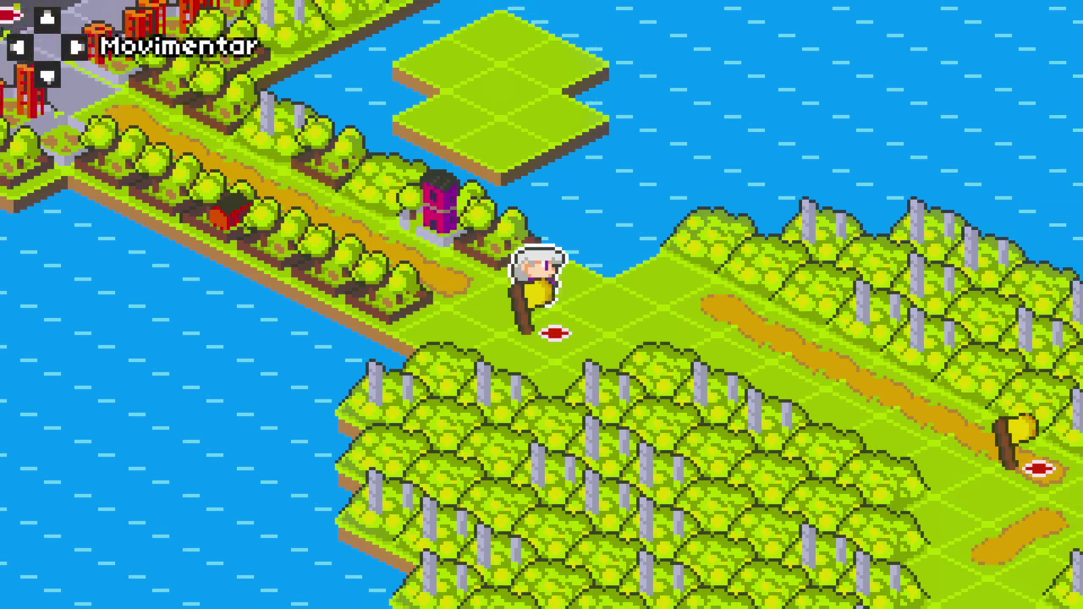
key(Down)
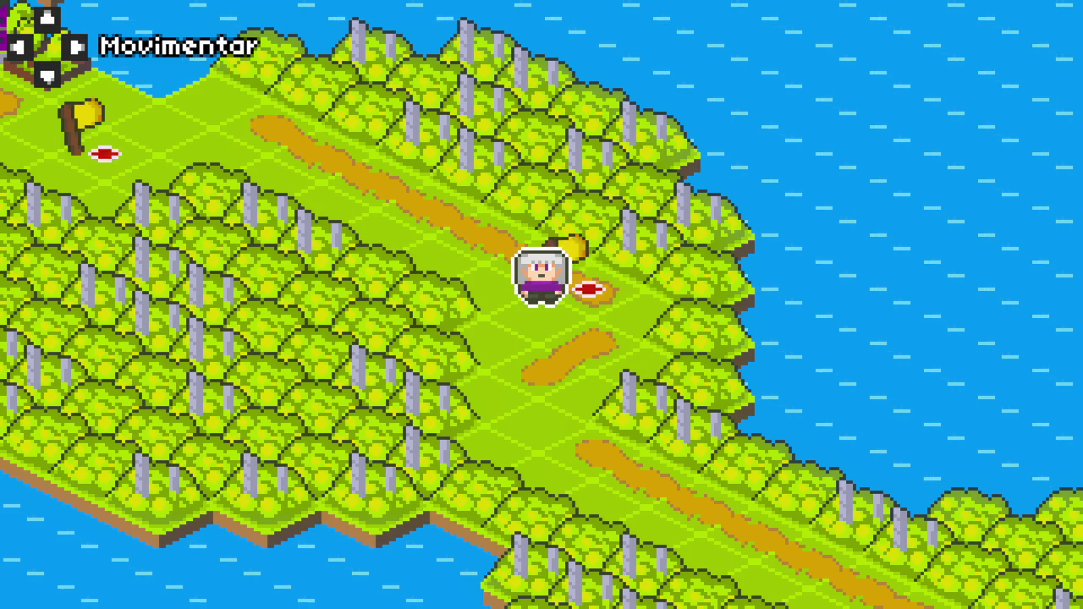
key(Down)
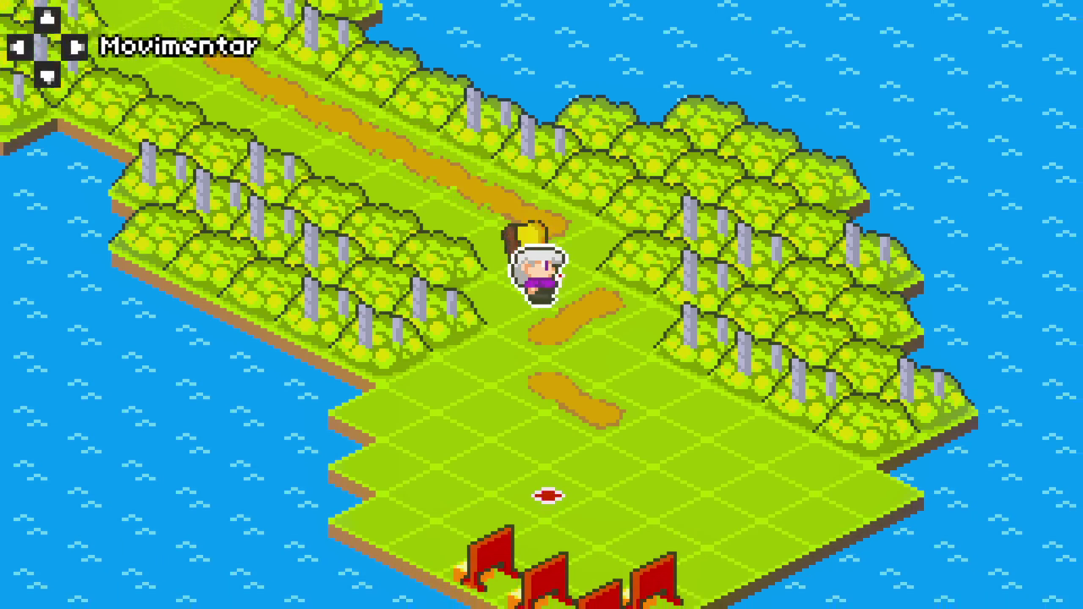
key(Down)
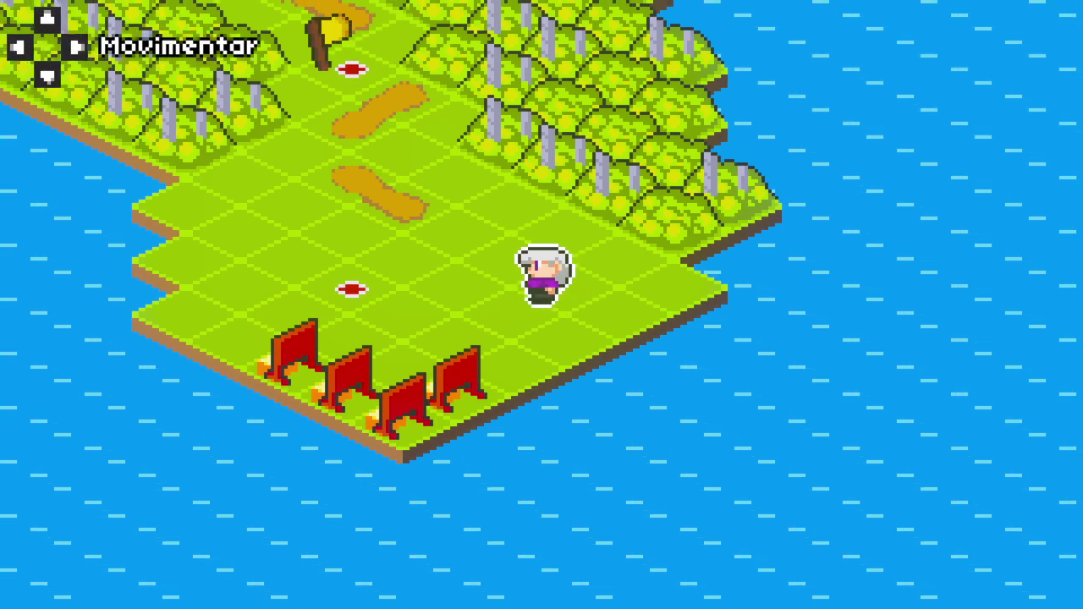
key(Left)
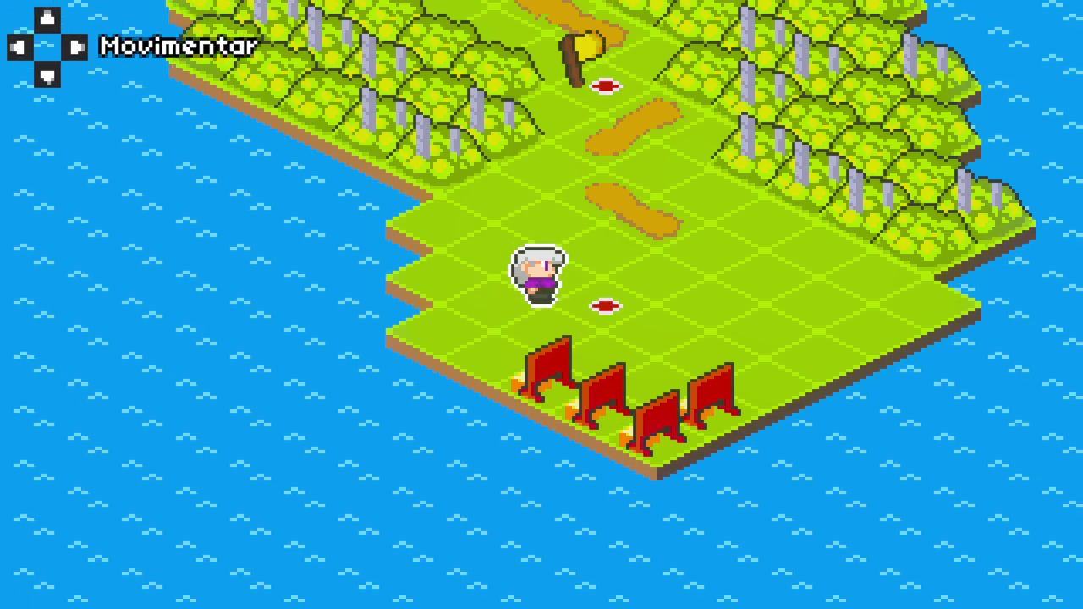
key(Up)
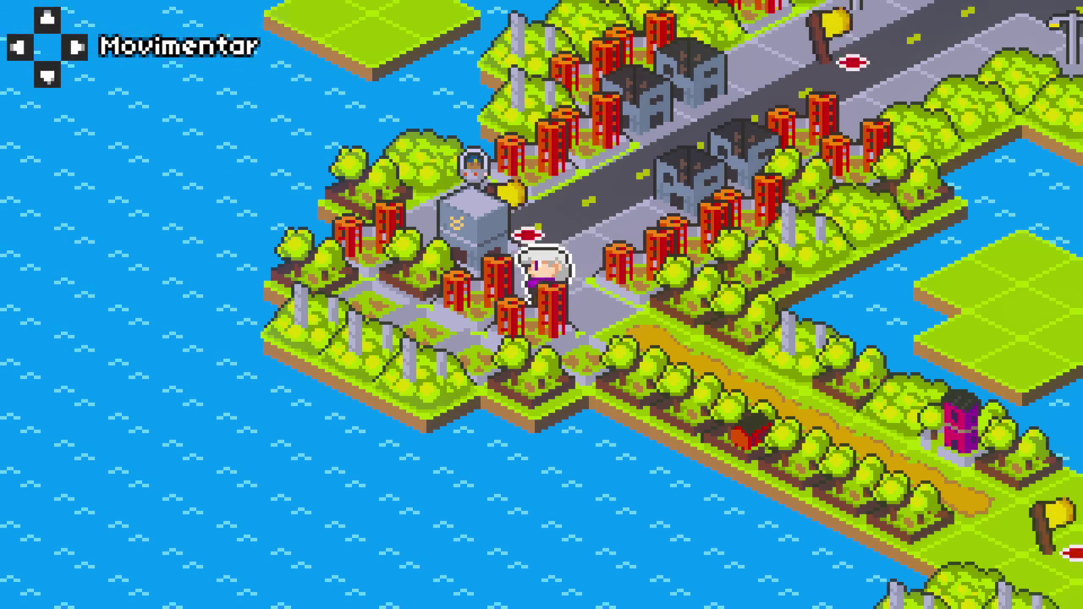
Step: Walk down-right past the Floresta Abelhuda 3 node to the clearing beside the red barricades
key(Right)
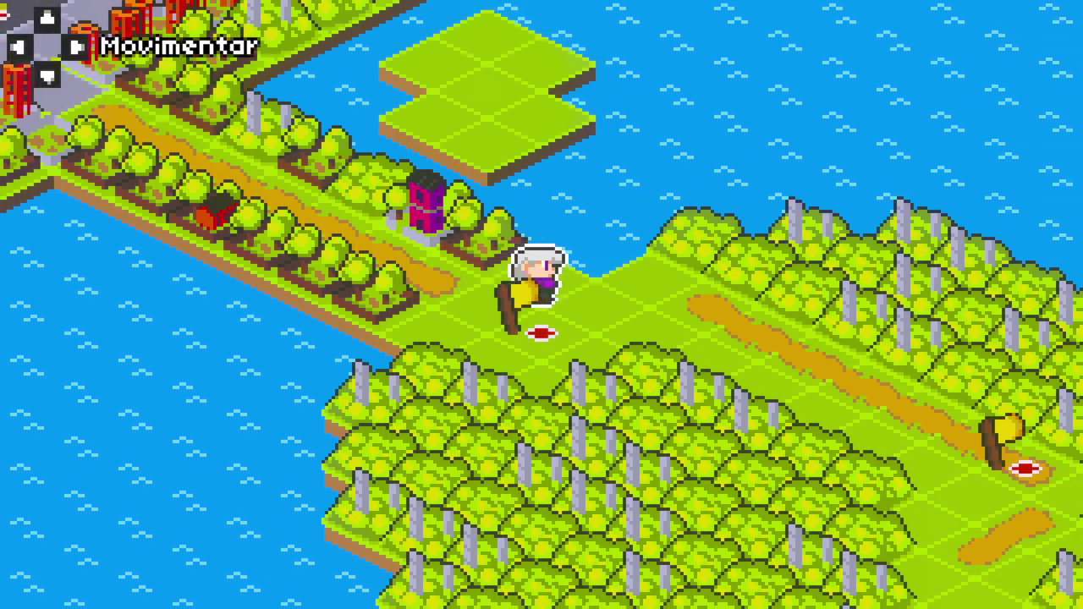
key(Right)
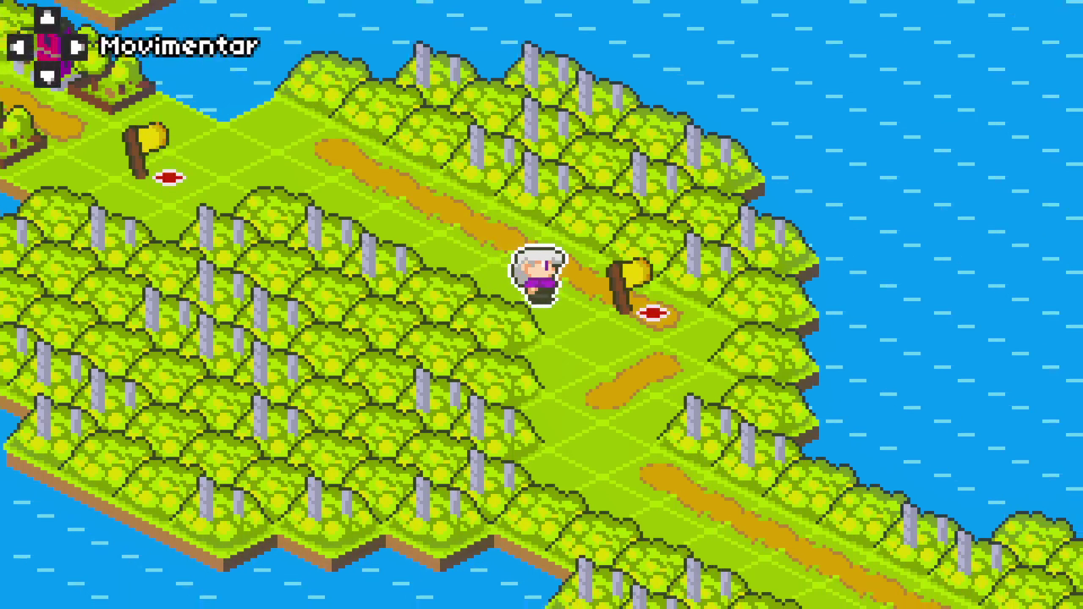
key(Right)
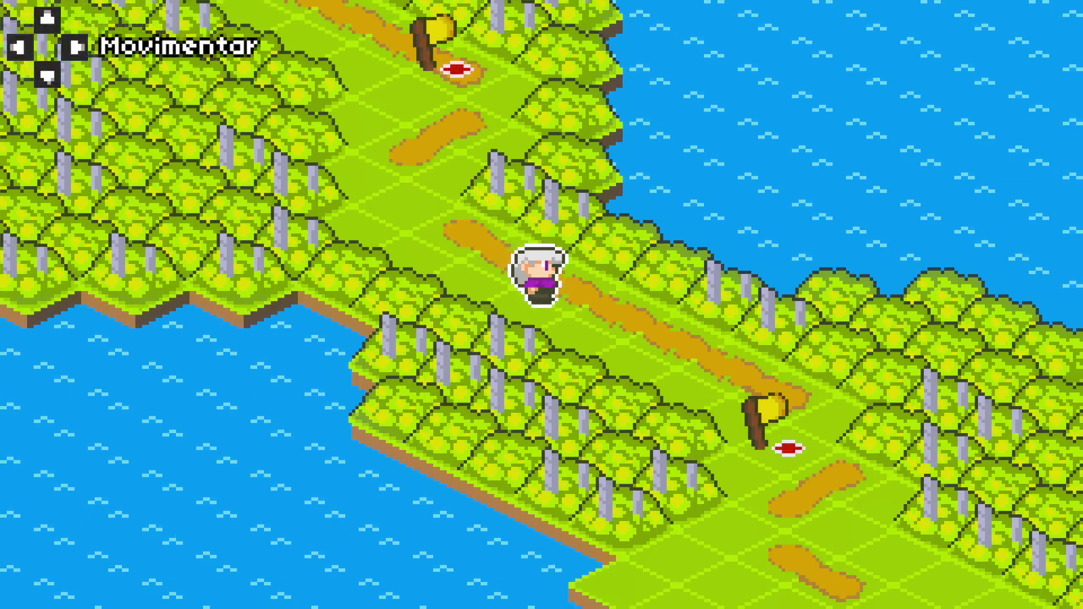
key(Right)
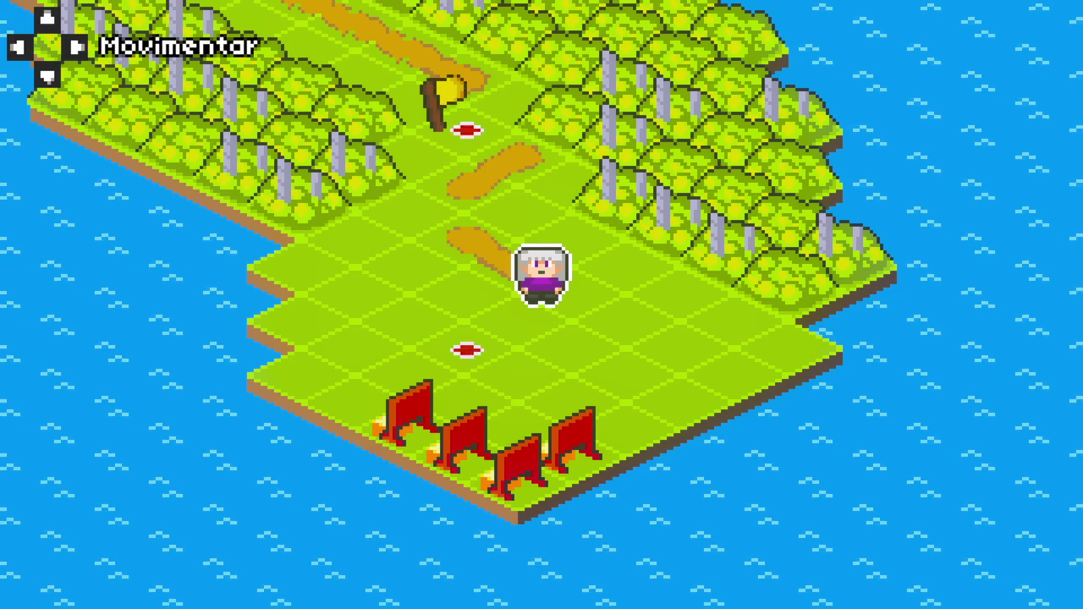
Step: Walk the map character up-left from the clearing past the flag nodes
key(Right)
key(Right)
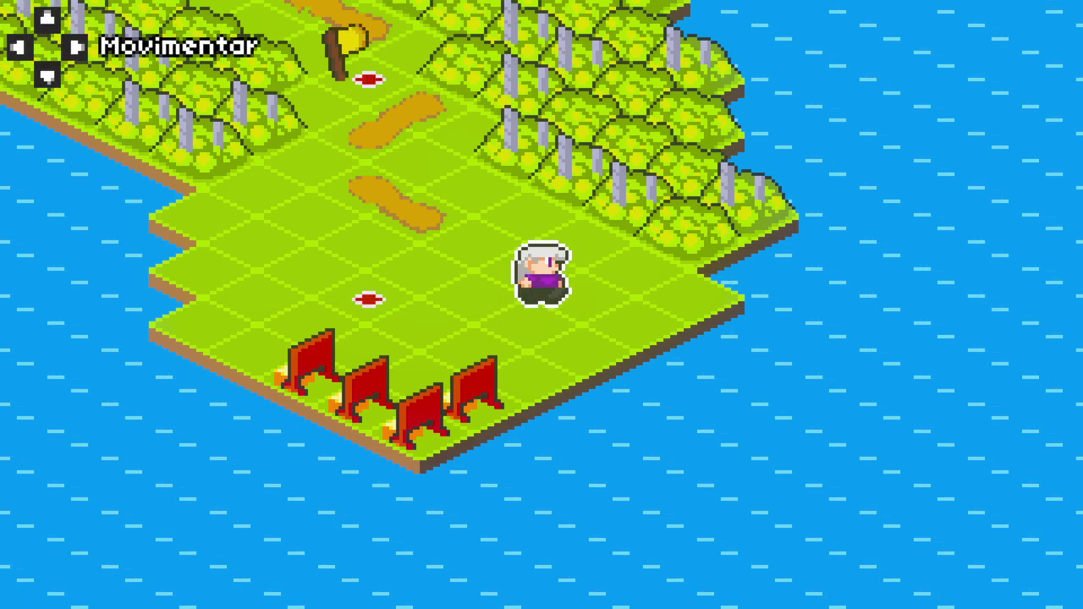
key(Left)
key(Up)
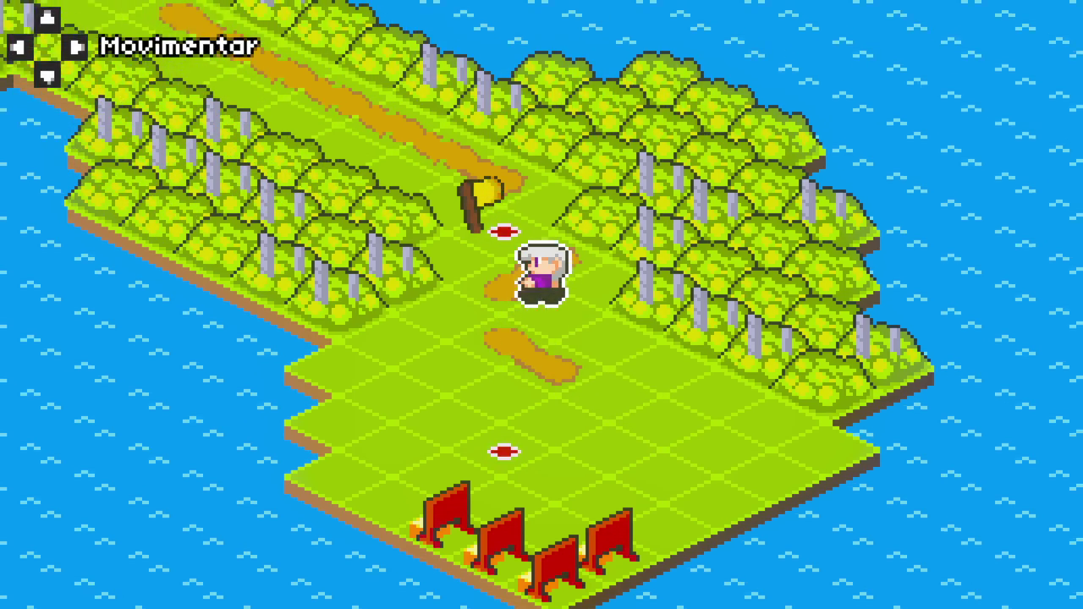
key(Left)
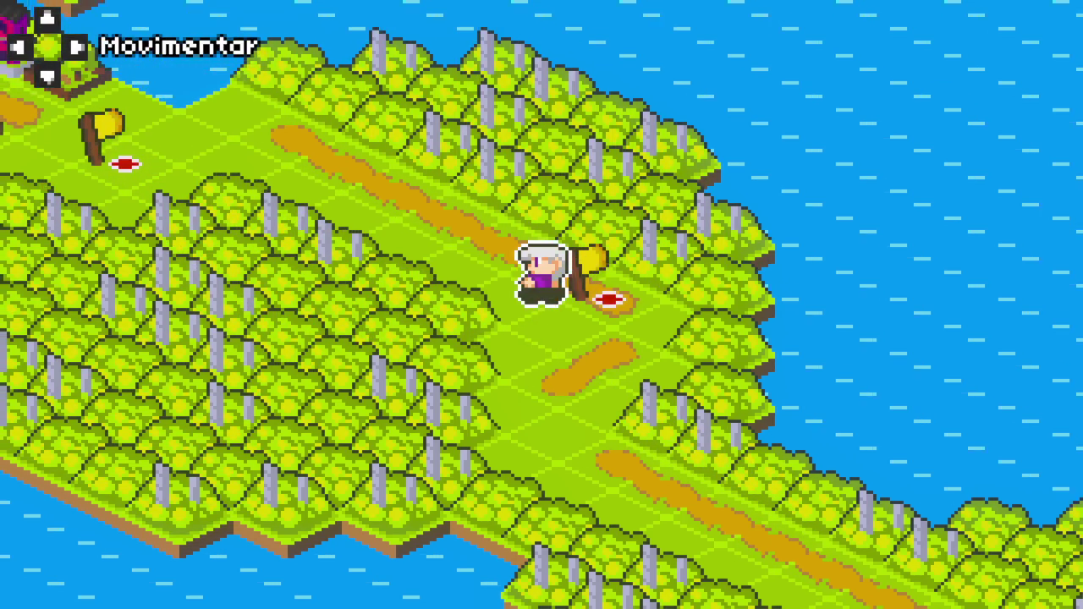
key(Left)
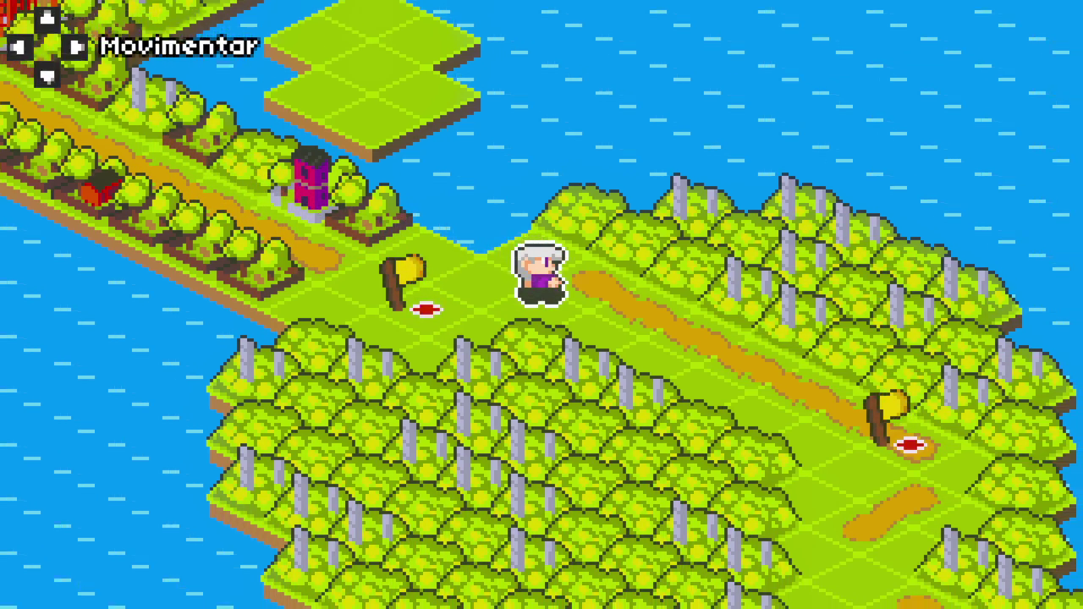
Step: Go briefly back down toward the red chairs, then walk up-left to the city road by the grey building
key(Down)
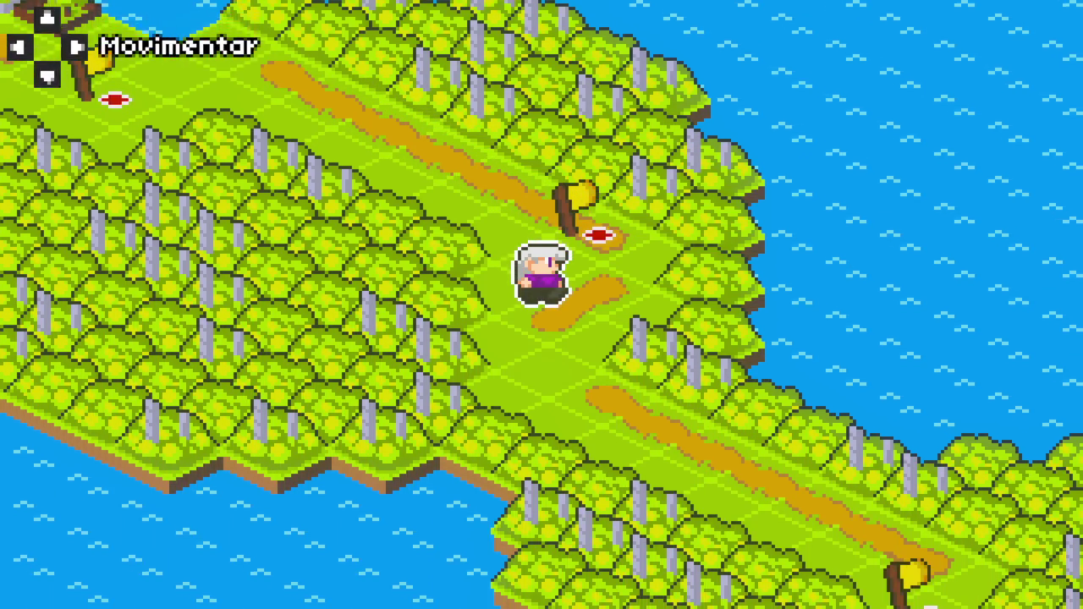
key(Down)
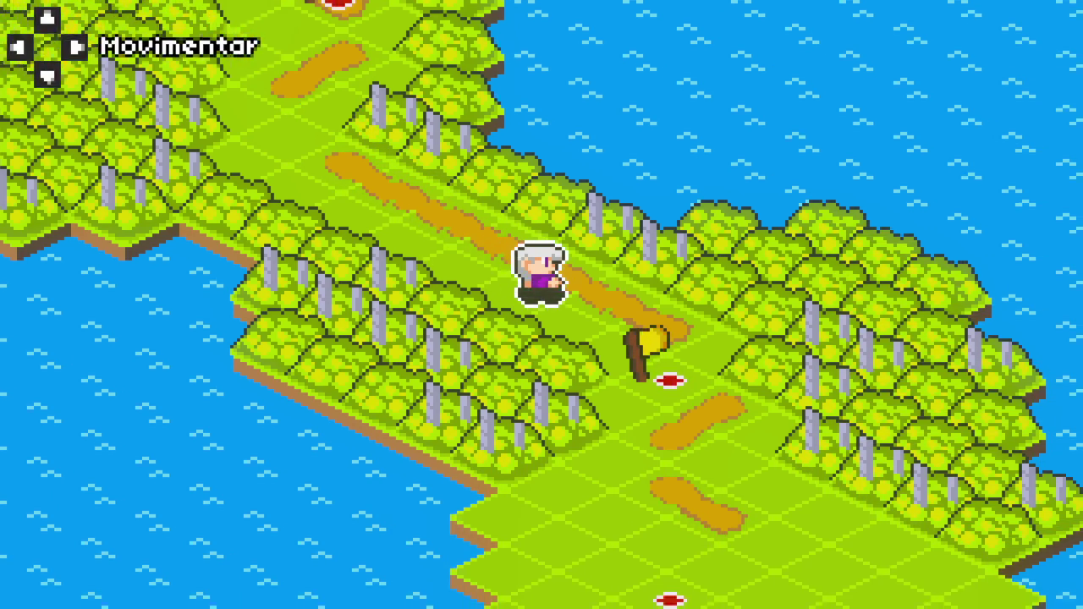
key(Down)
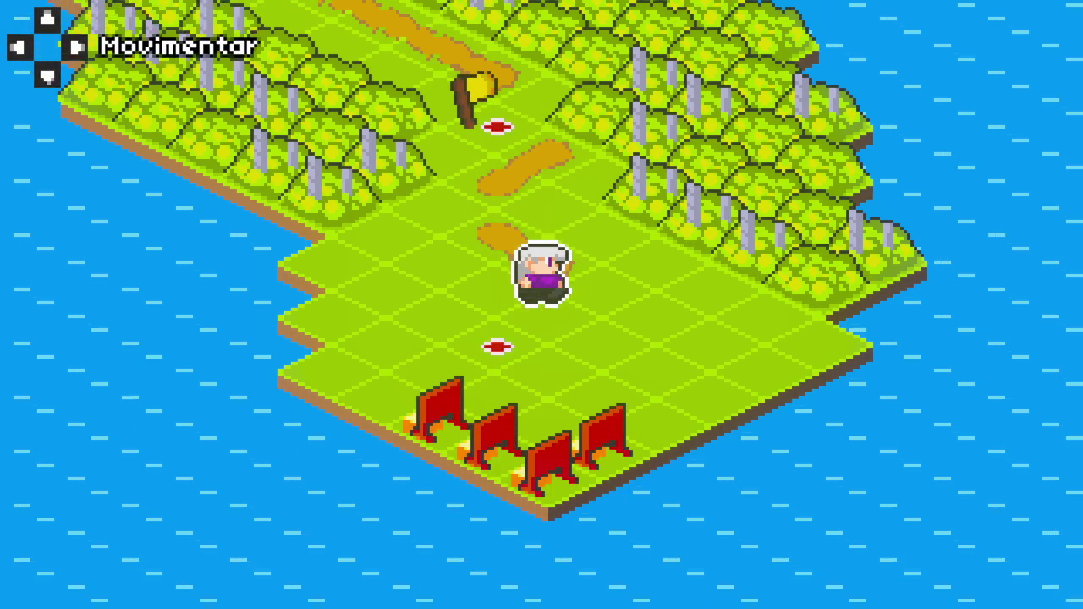
key(Up)
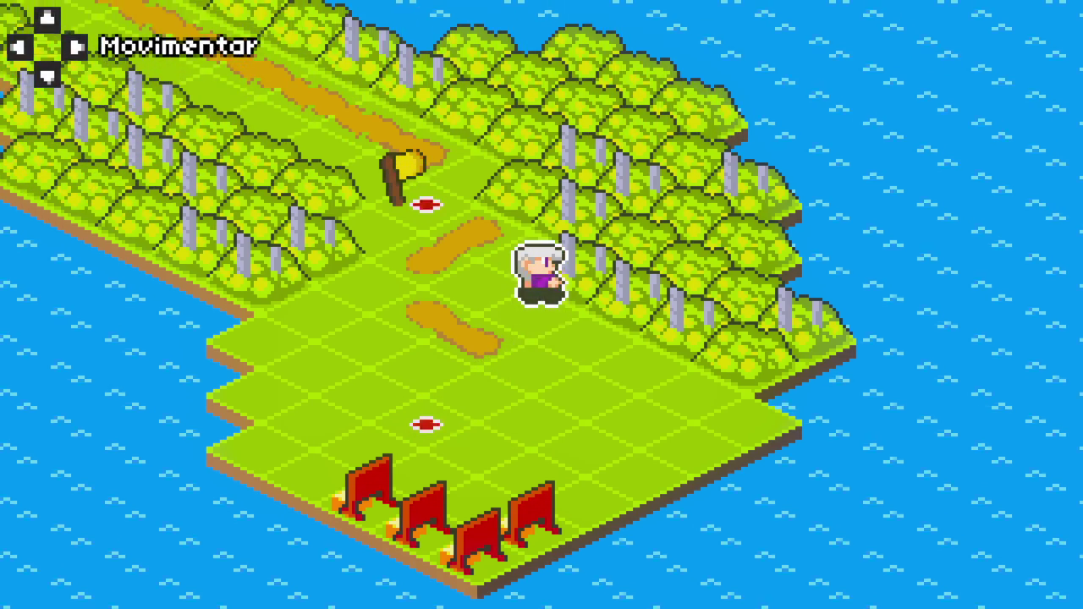
key(Up)
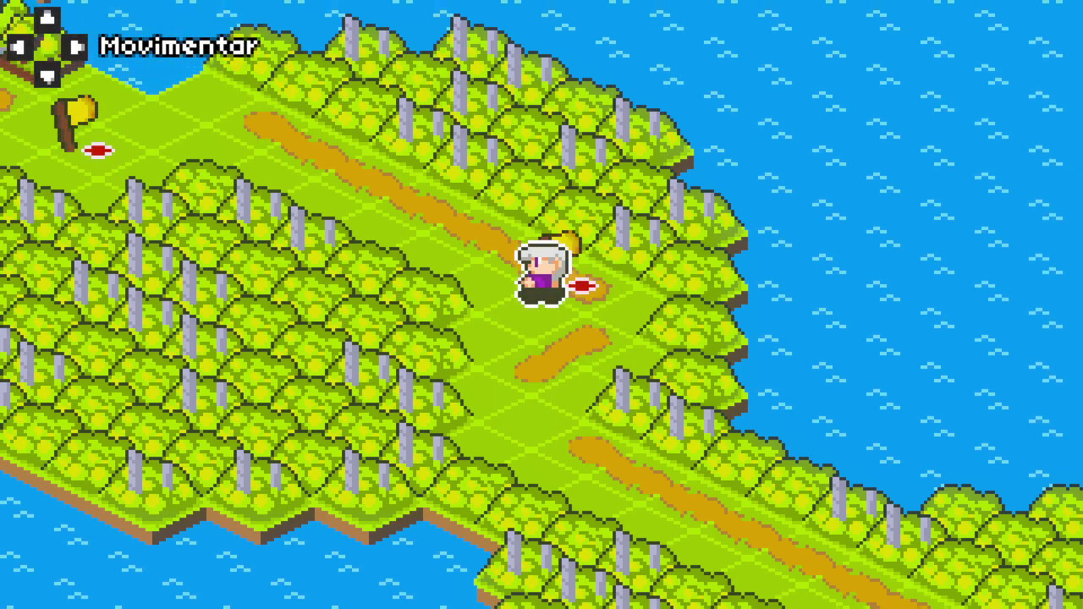
key(Up)
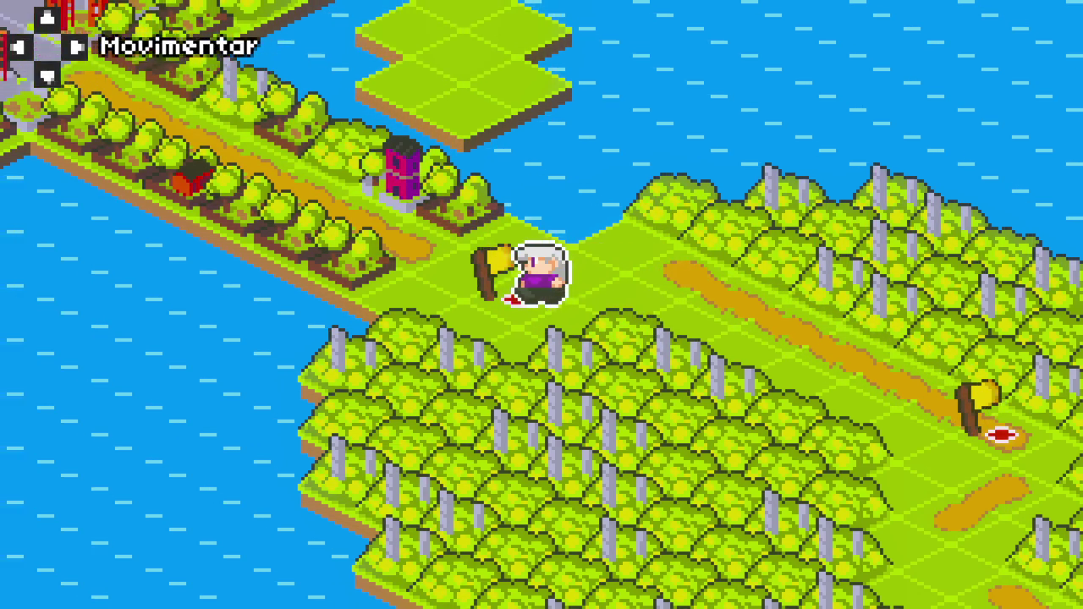
key(Up)
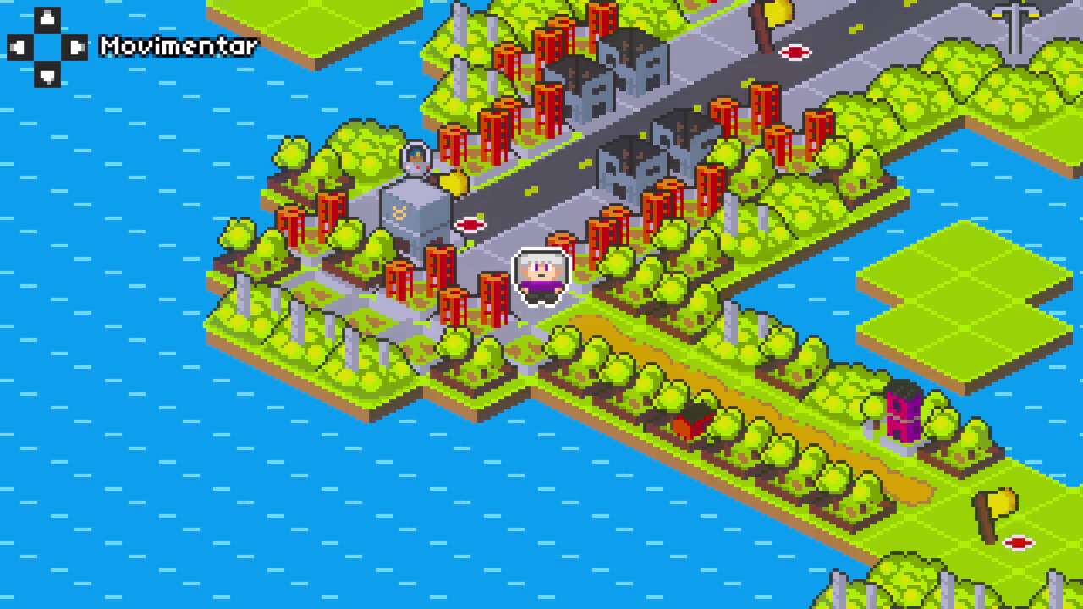
Step: Stop the running game with F8 to return to the Godot editor
key(F8)
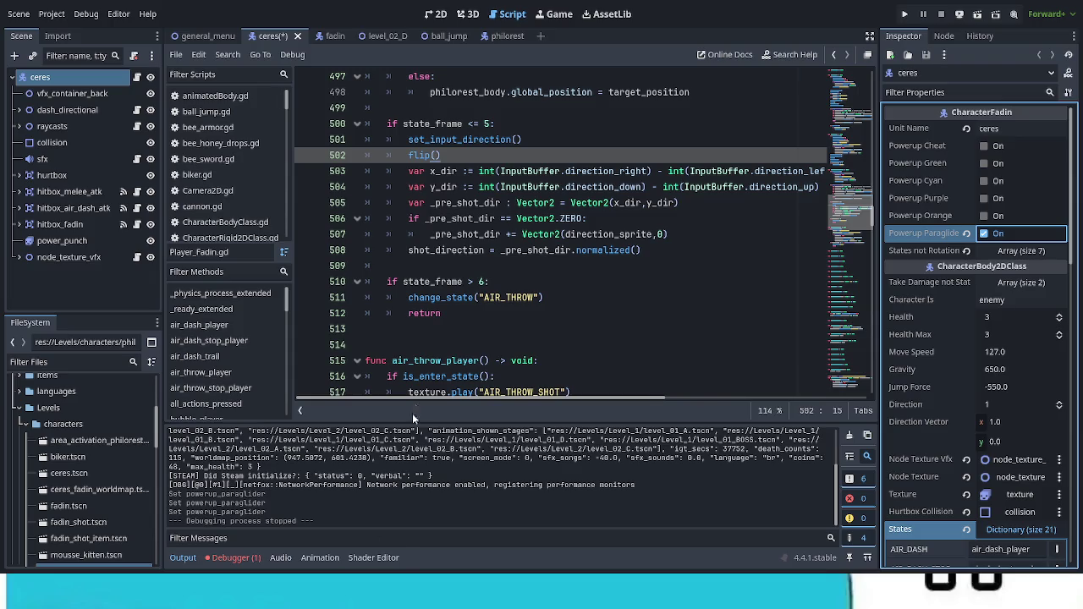
Step: In Godot's Debugger Errors list, select the reload_current_scene error and view its stack trace
click(237, 557)
click(246, 414)
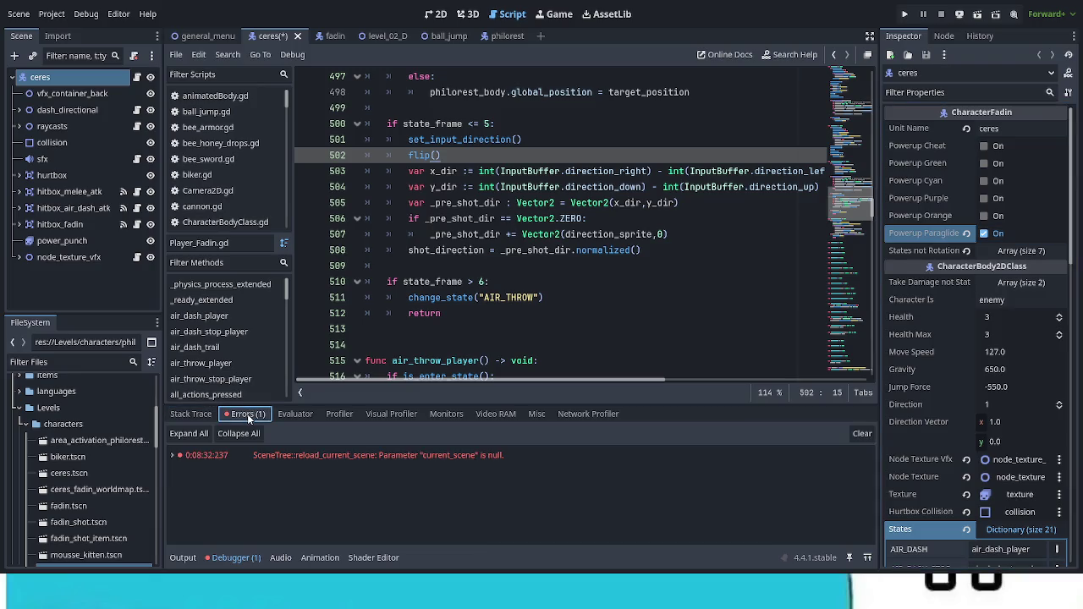
click(320, 454)
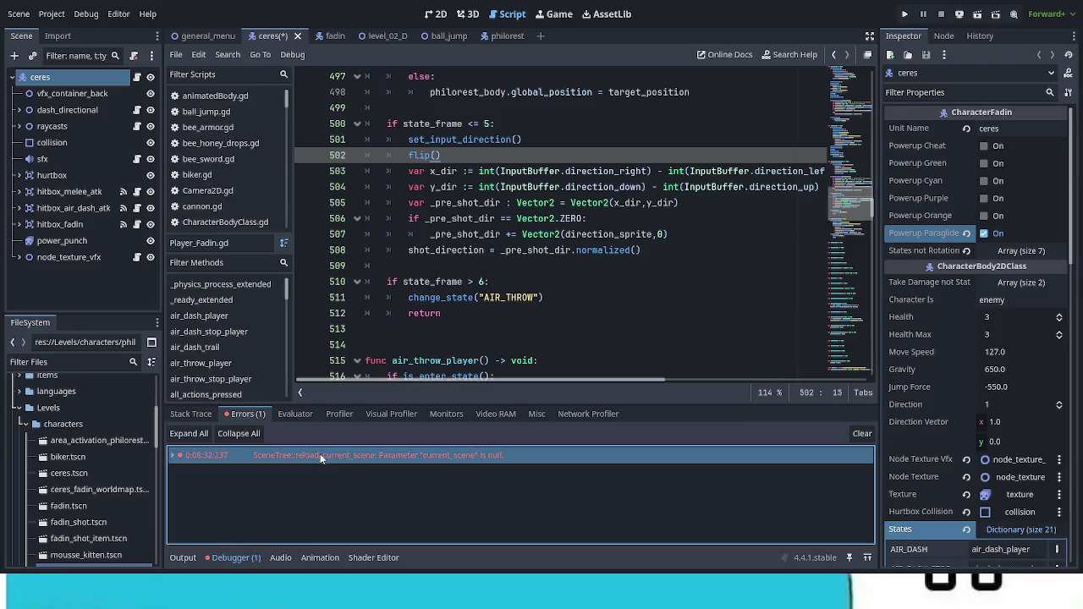
click(187, 414)
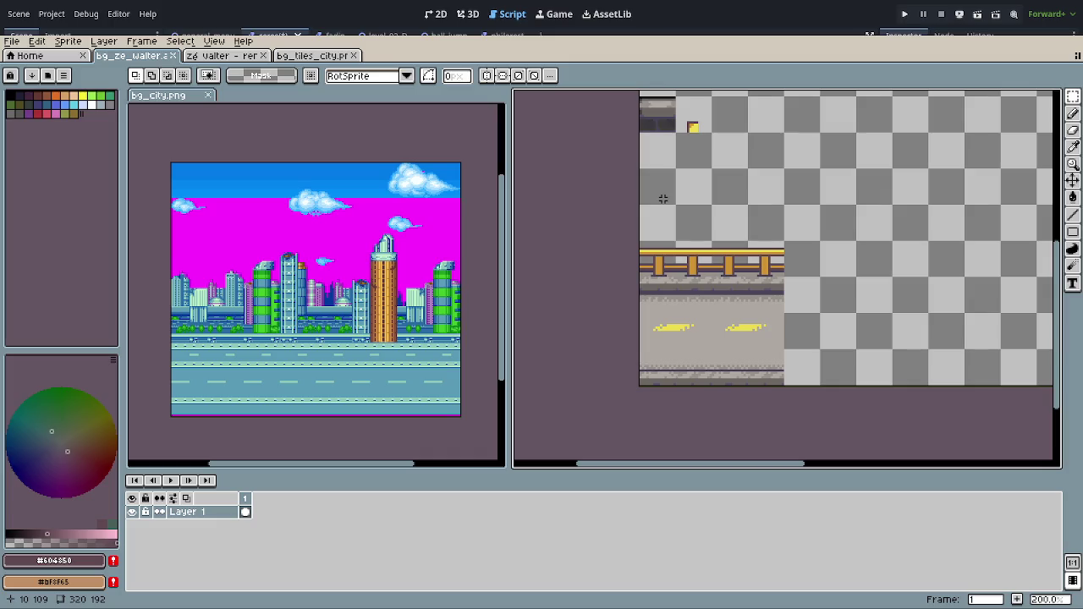
Step: Add a new empty Layer 2 and move it beneath Layer 1
scroll(670, 222, down, 2)
scroll(704, 250, up, 1)
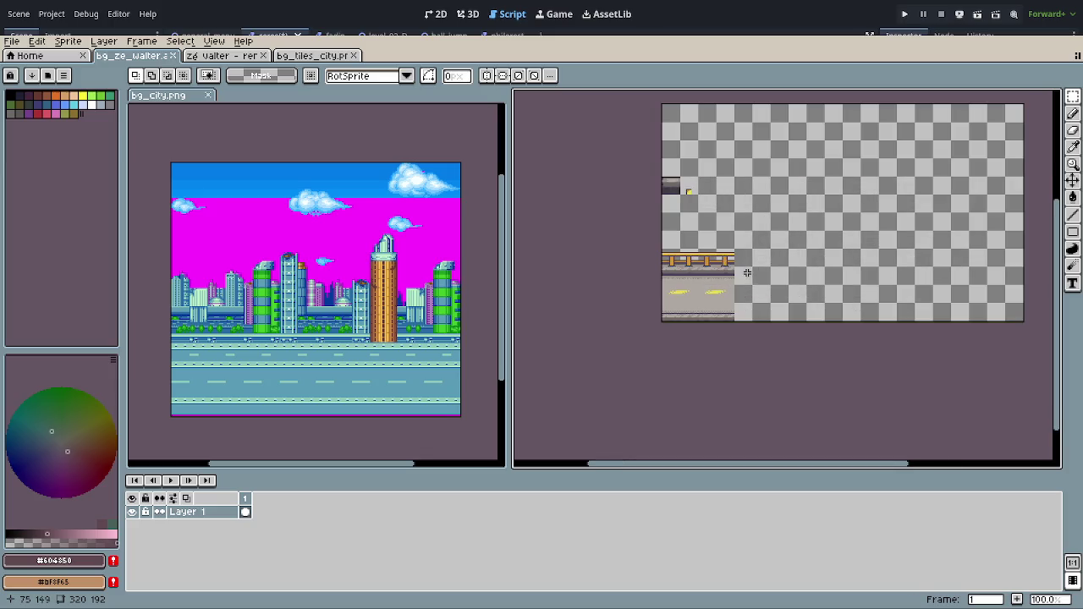
scroll(681, 310, up, 1)
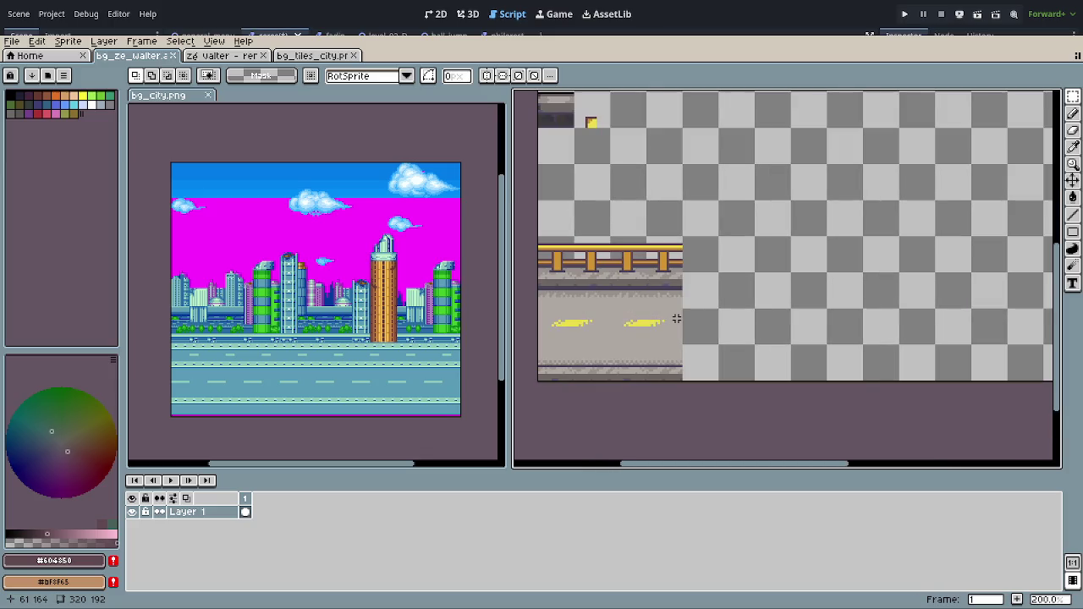
drag(676, 318, 685, 395)
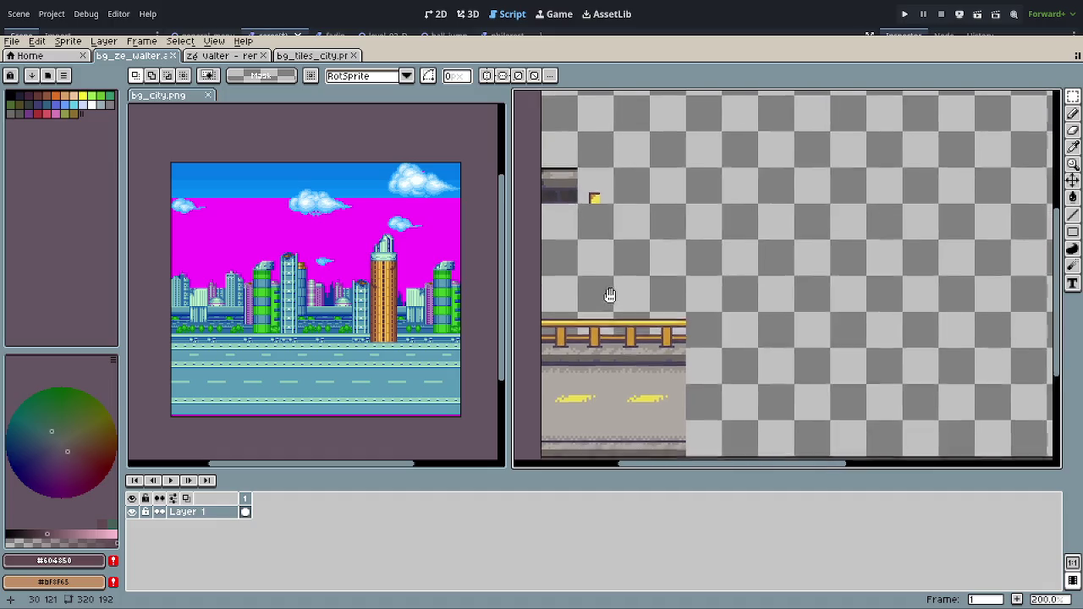
drag(618, 302, 602, 266)
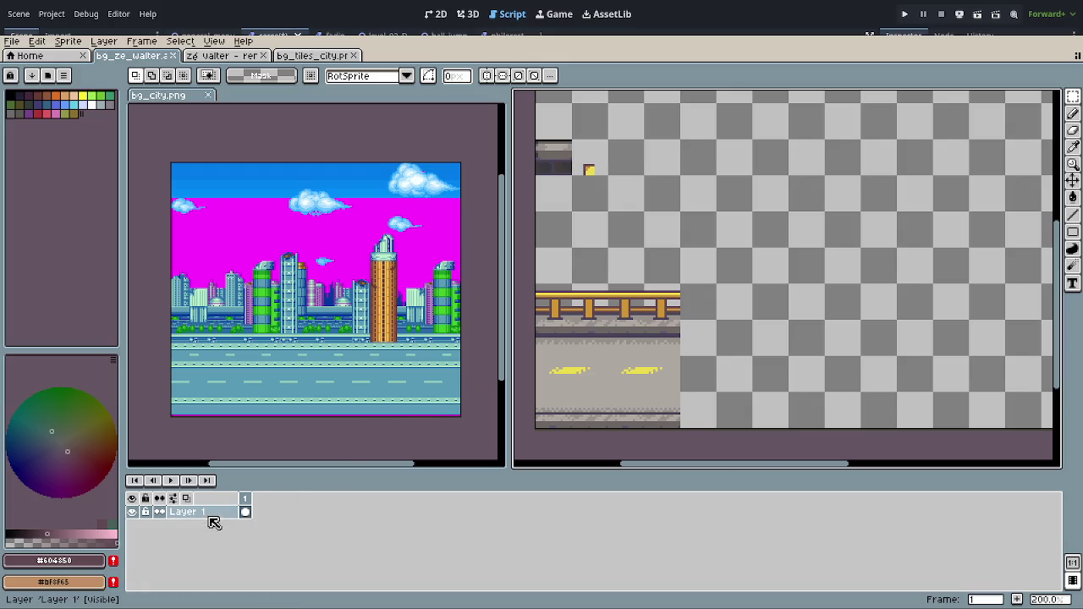
right_click(210, 516)
click(318, 516)
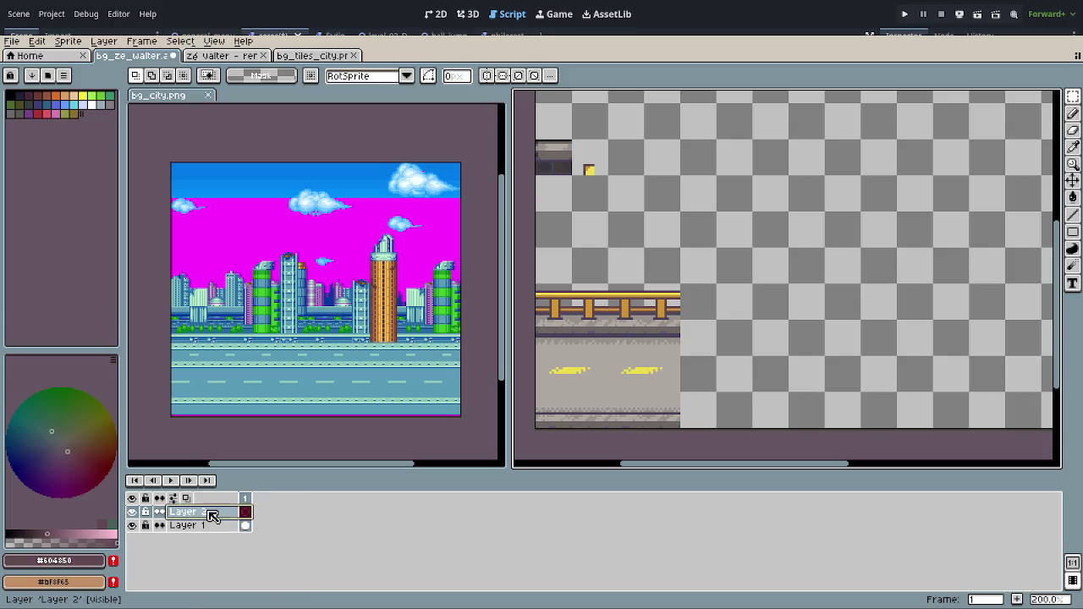
click(211, 513)
drag(246, 525, 243, 530)
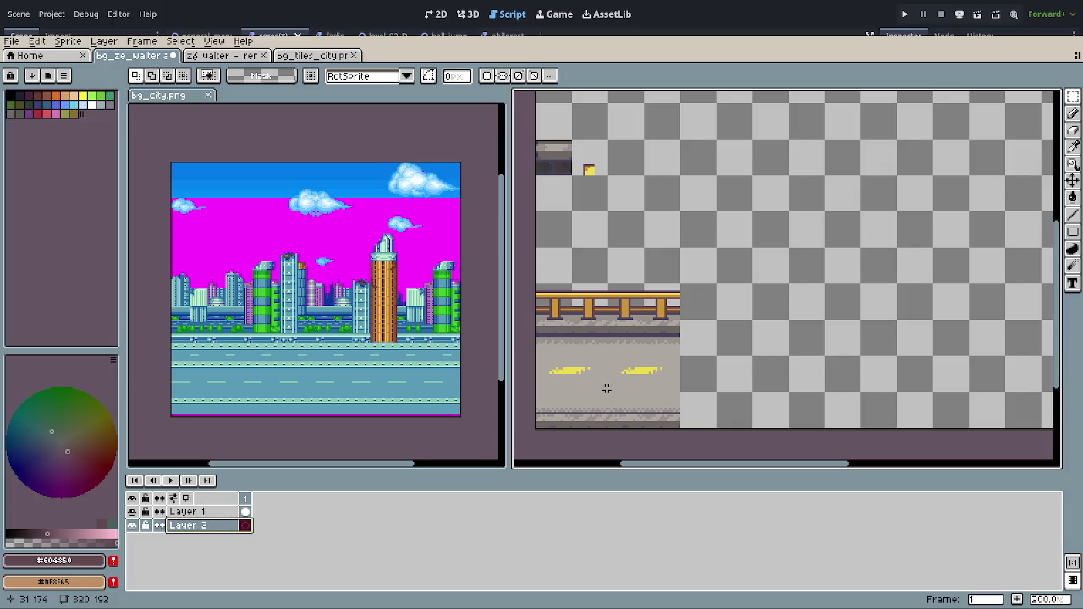
Step: With Layer 1 active, make a 64×64 rectangular selection around the railing-and-road tile
key(m)
click(245, 512)
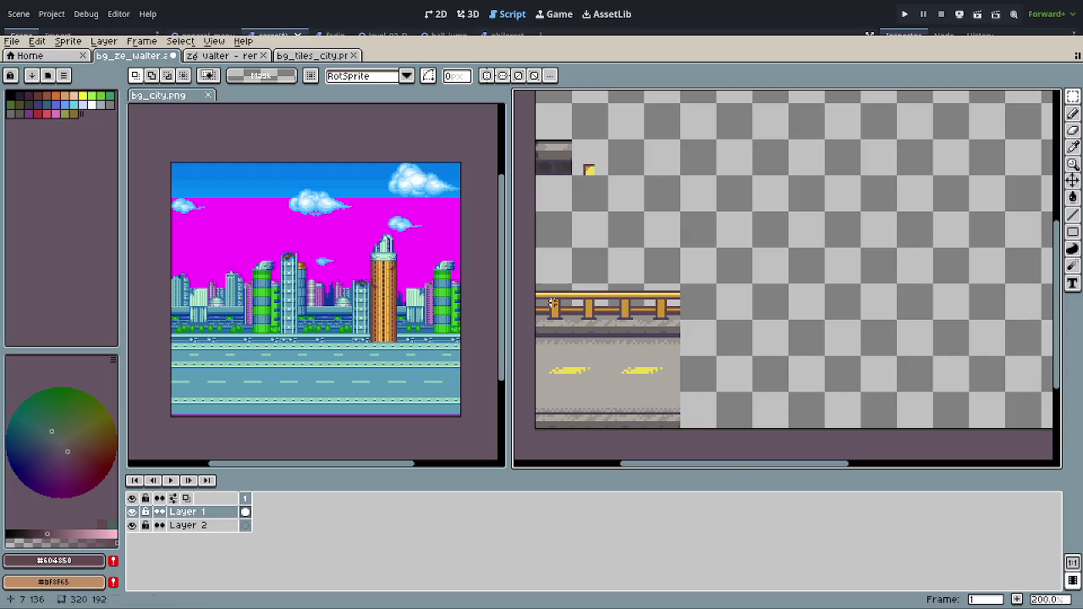
drag(534, 283, 682, 430)
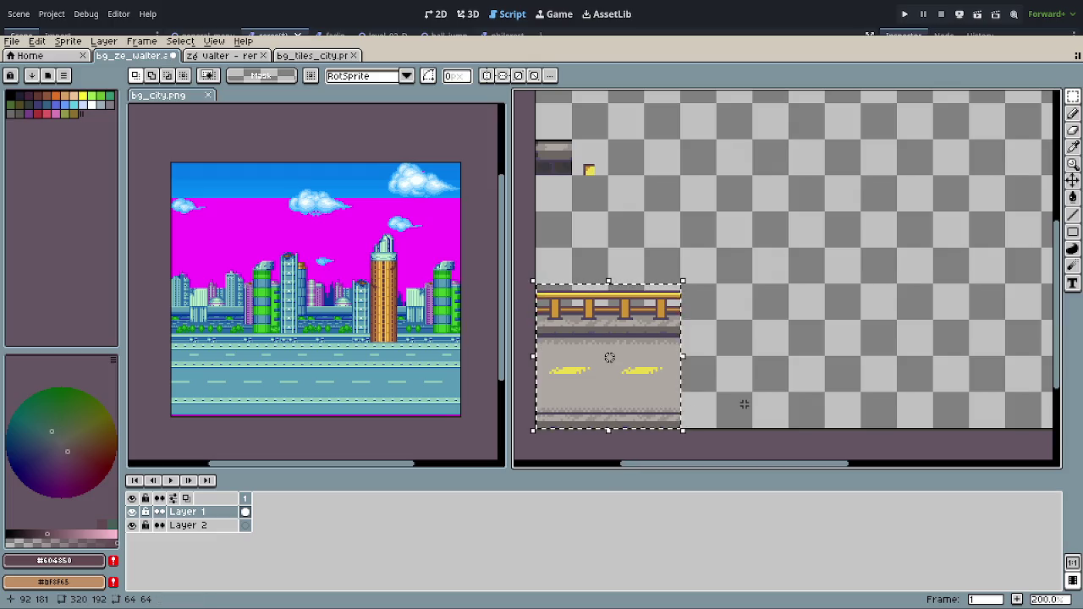
Step: Paste a copy of the railing-and-road tile onto Layer 2, beside the original
key(ctrl+t)
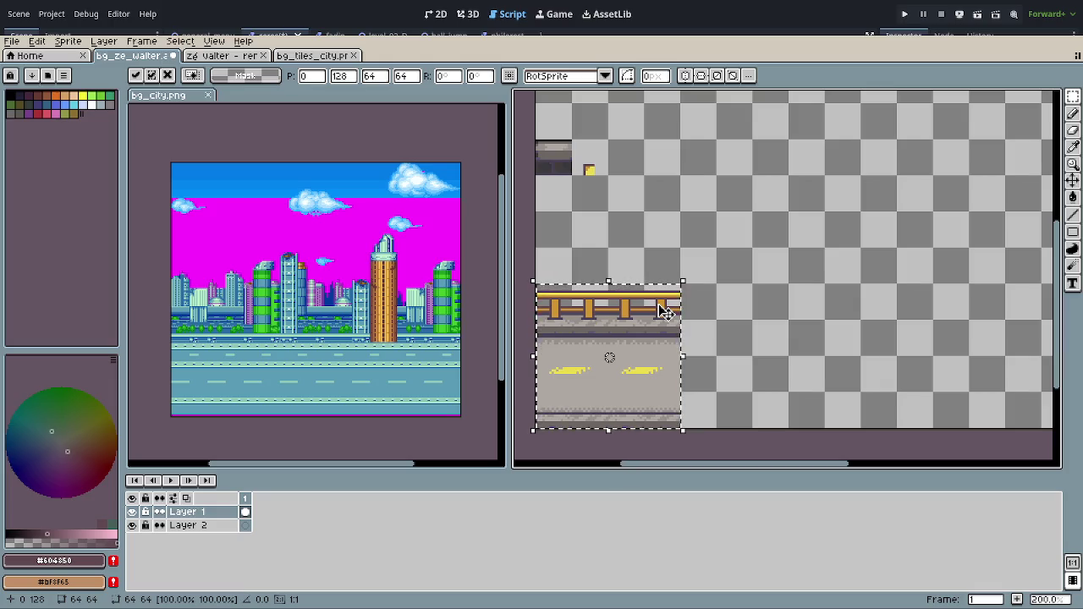
click(728, 336)
click(245, 525)
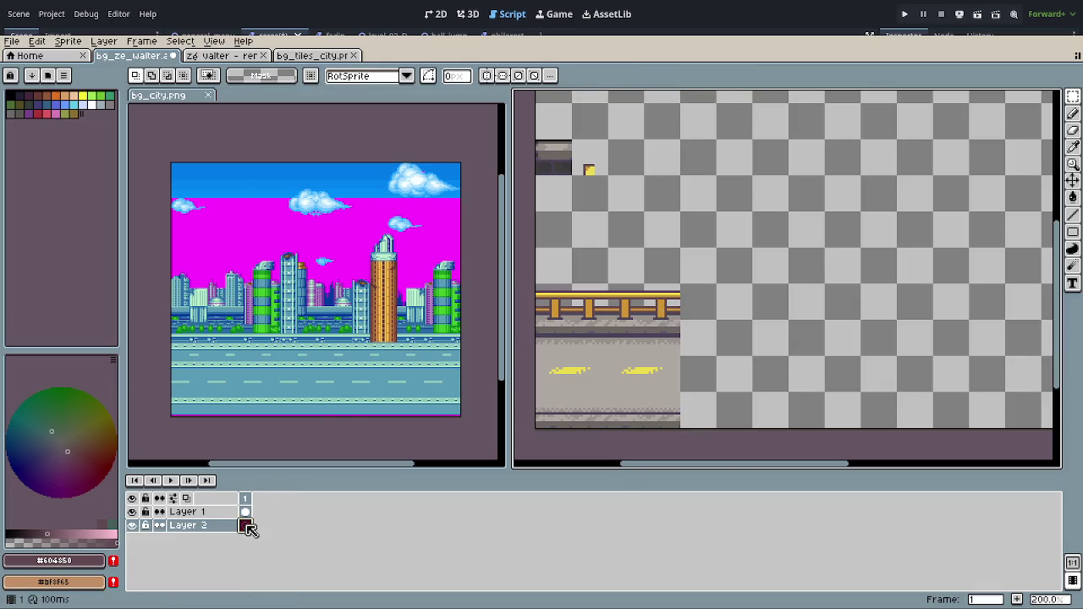
key(ctrl+t)
mouse_move(652, 369)
mouse_down()
mouse_move(657, 239)
mouse_move(655, 285)
mouse_up()
scroll(655, 285, right, 3)
drag(550, 311, 691, 306)
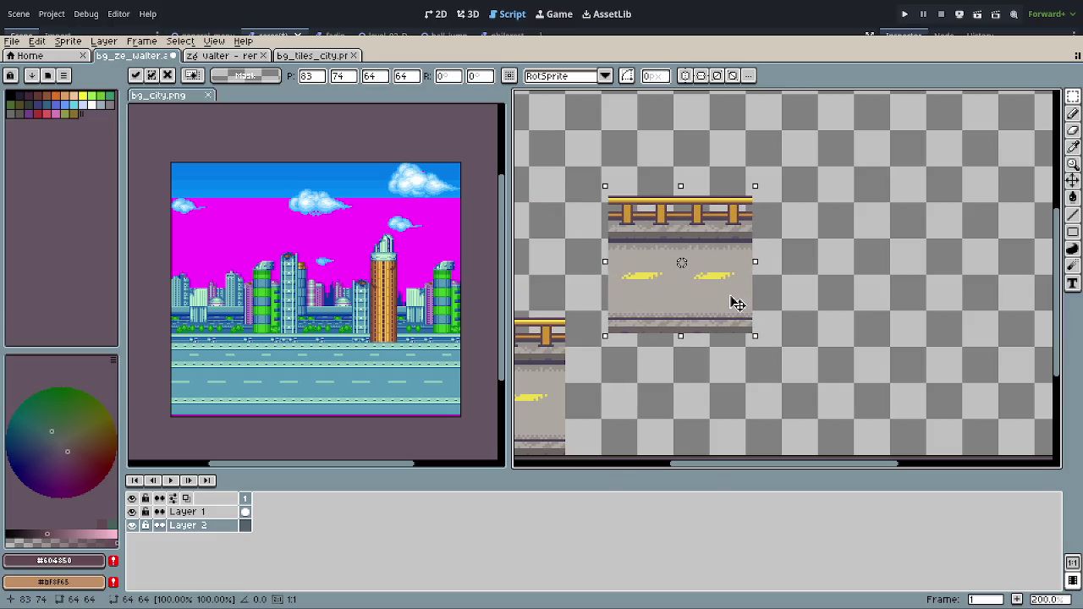
scroll(640, 319, up, 1)
scroll(772, 296, left, 2)
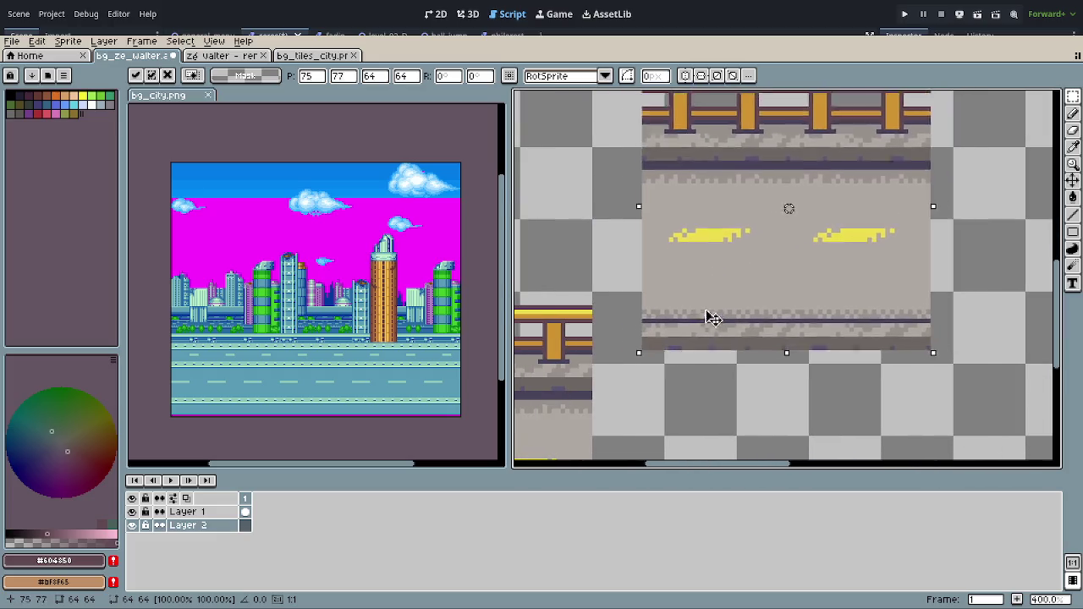
drag(772, 296, 665, 331)
scroll(684, 333, down, 1)
scroll(691, 332, down, 1)
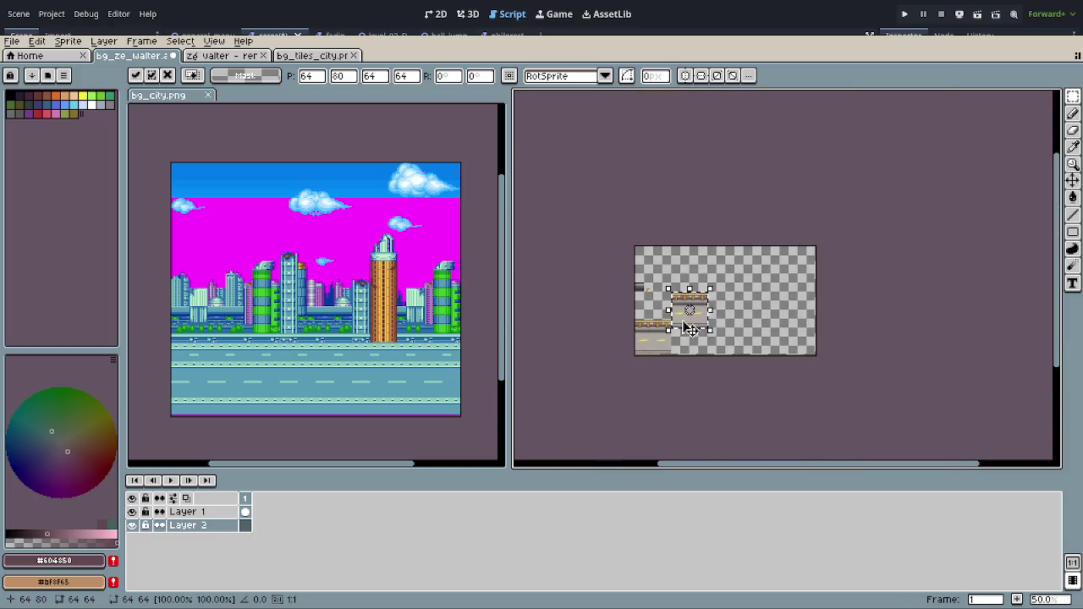
scroll(688, 322, up, 2)
scroll(730, 206, left, 1)
scroll(774, 217, down, 1)
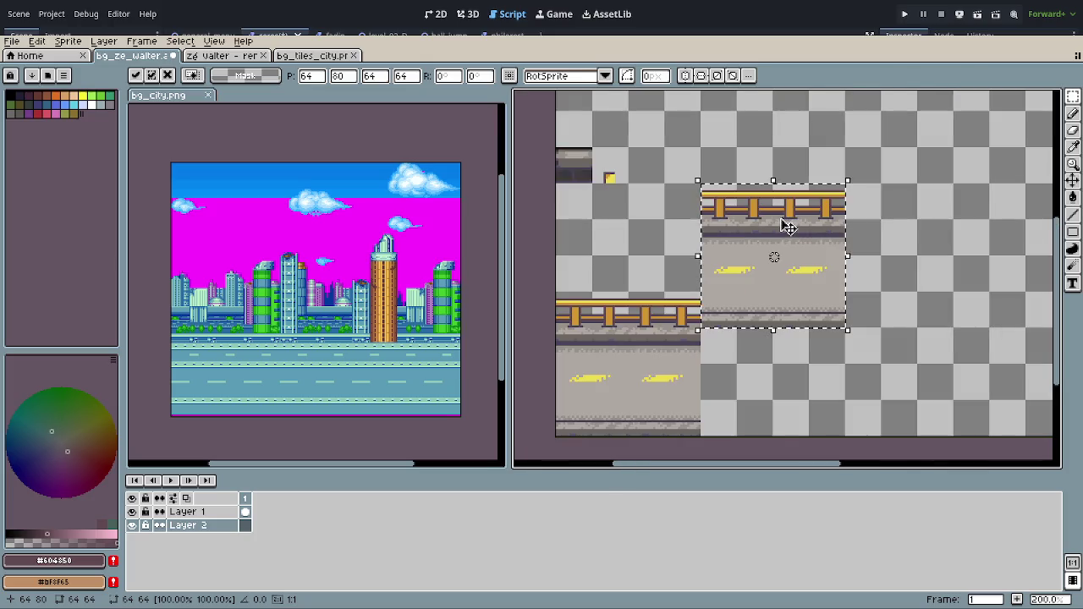
scroll(781, 225, up, 1)
scroll(761, 241, left, 2)
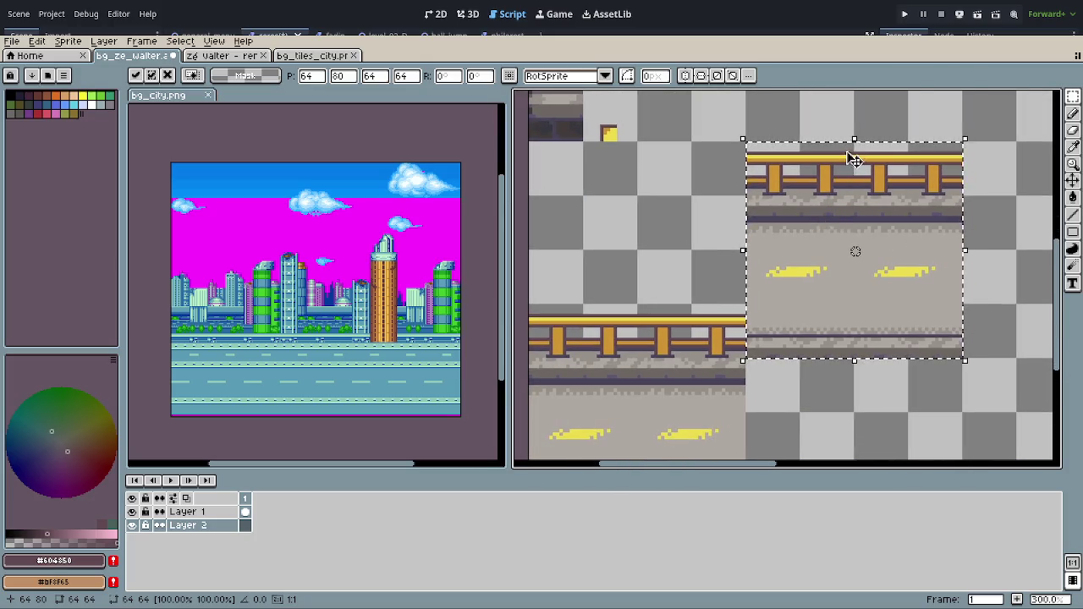
Step: Squash the pasted copy to about half height (64×34) and commit the transform
drag(853, 138, 861, 188)
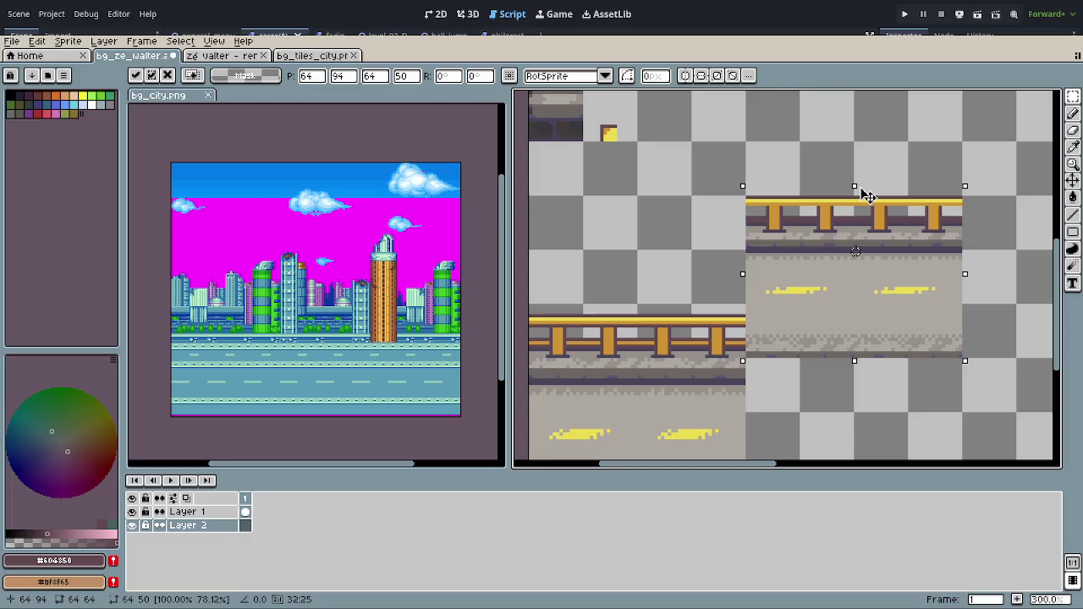
drag(867, 195, 876, 250)
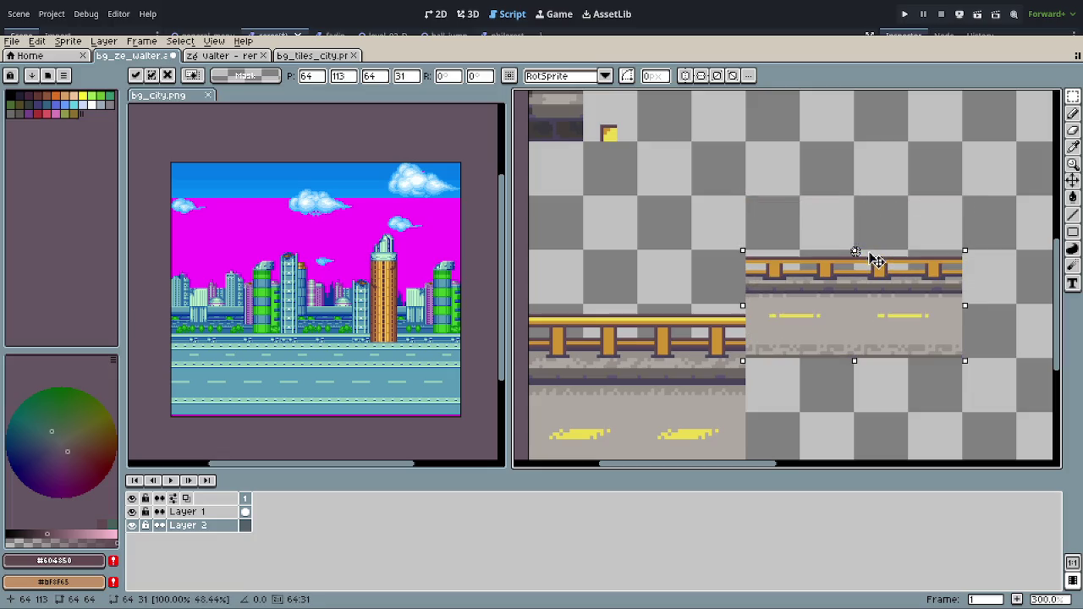
drag(875, 251, 876, 250)
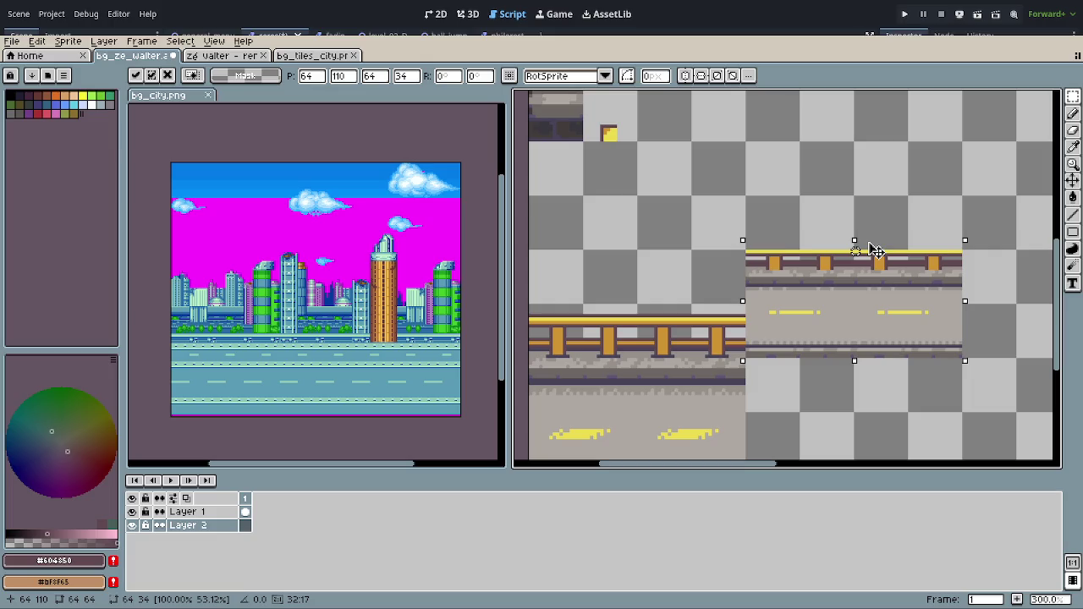
click(861, 400)
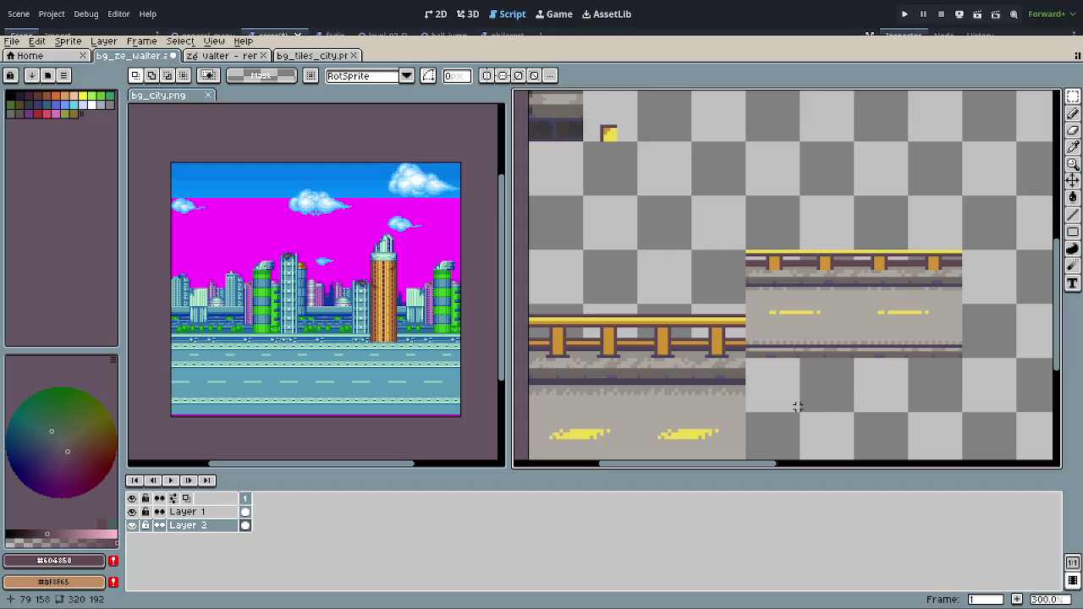
Step: With the Move tool, place the squashed road-and-railing copy to the right of the original block
key(v)
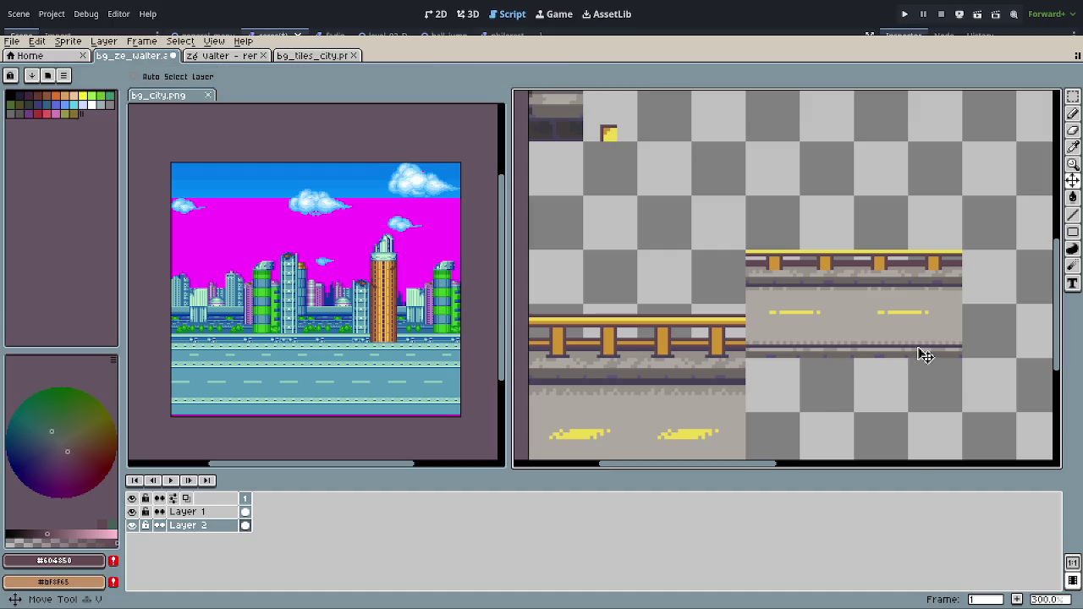
drag(922, 355, 709, 358)
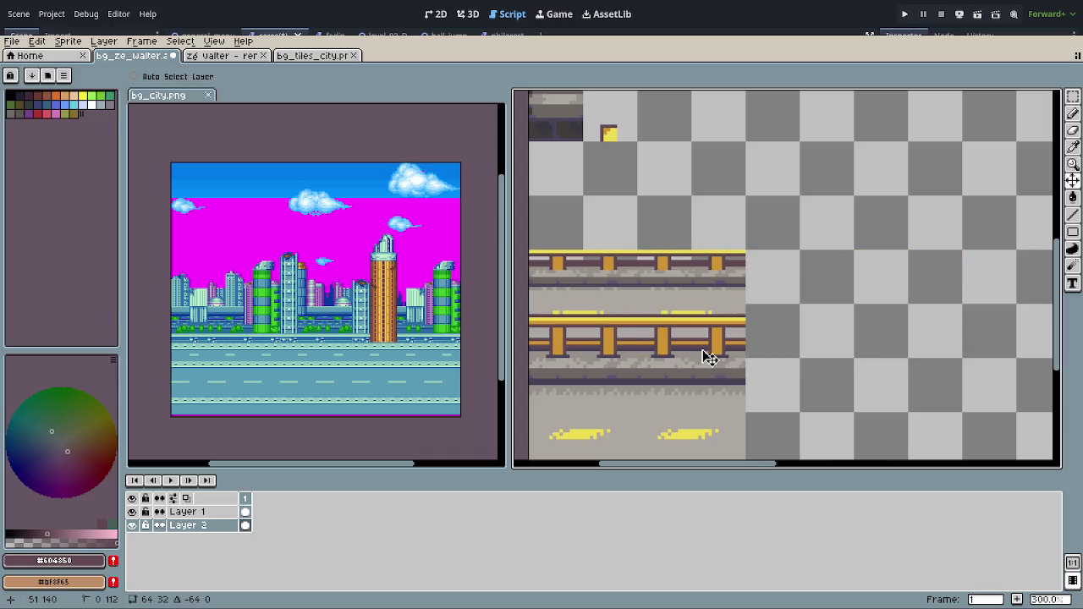
scroll(709, 368, down, 2)
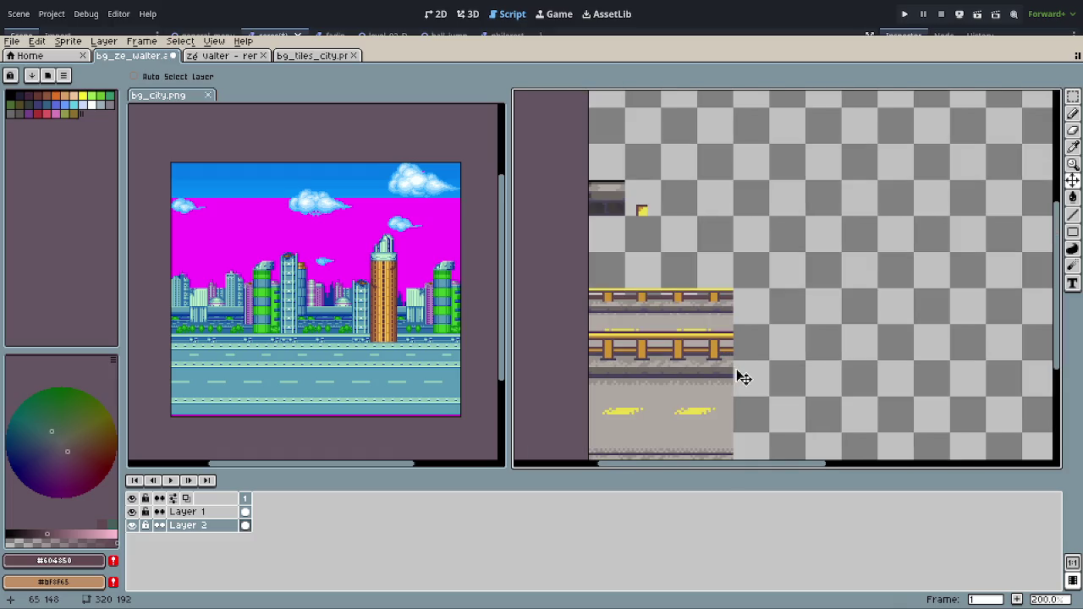
scroll(743, 378, down, 2)
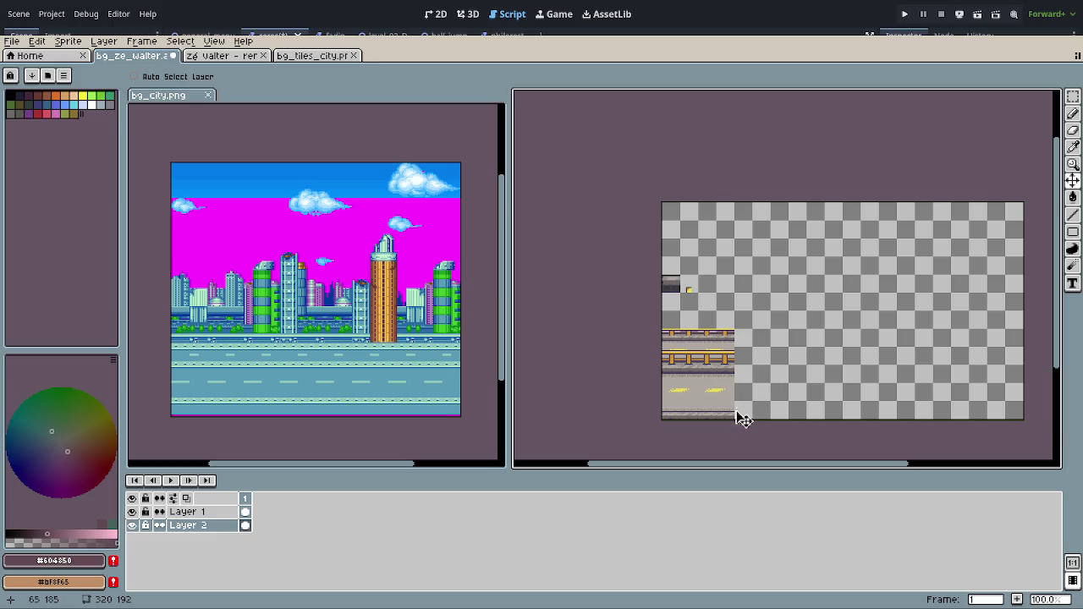
scroll(711, 383, up, 2)
scroll(744, 364, down, 1)
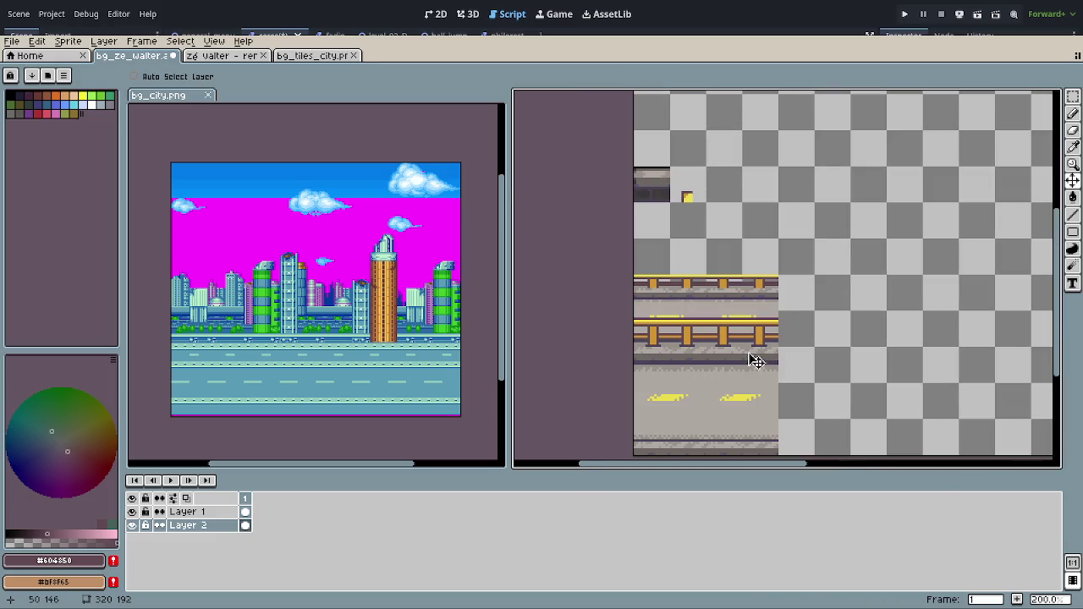
scroll(791, 334, down, 1)
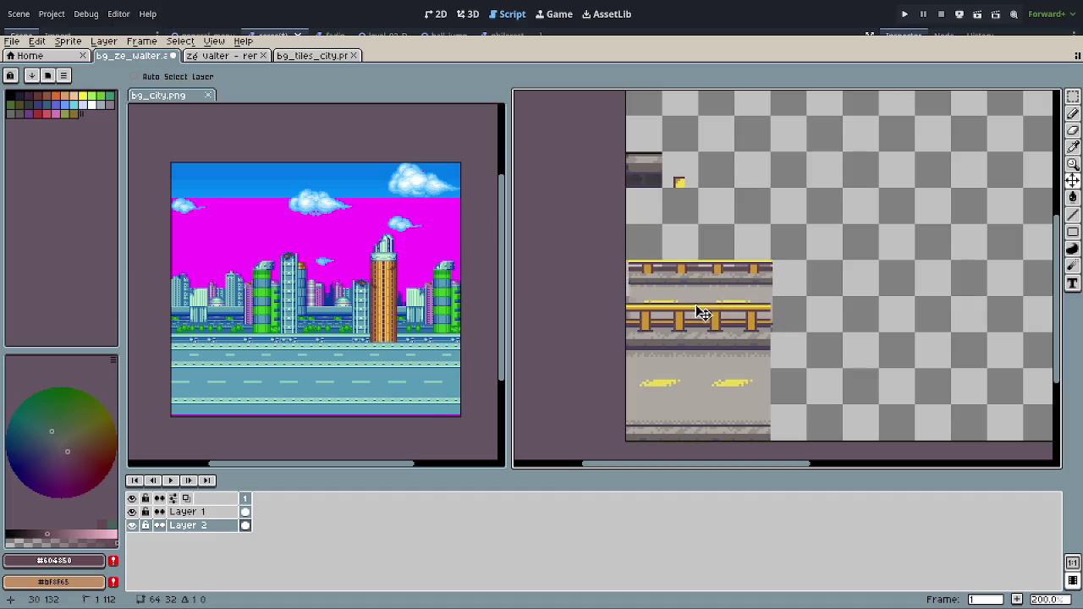
drag(696, 309, 881, 315)
Step: Raise the road piece's lightness to 8 with Hue/Saturation
key(ctrl+u)
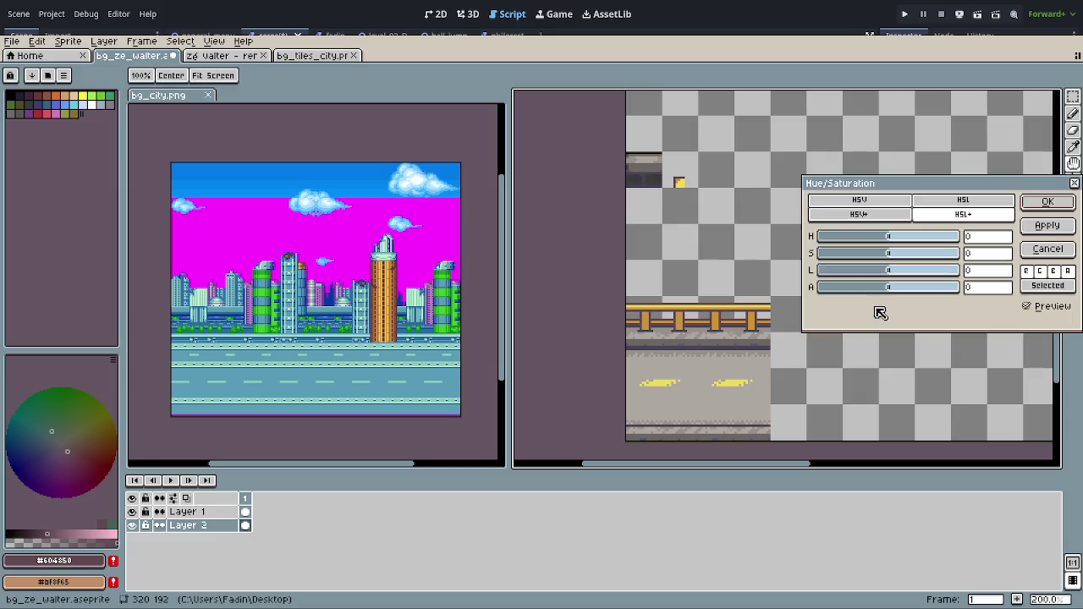
drag(924, 188, 893, 105)
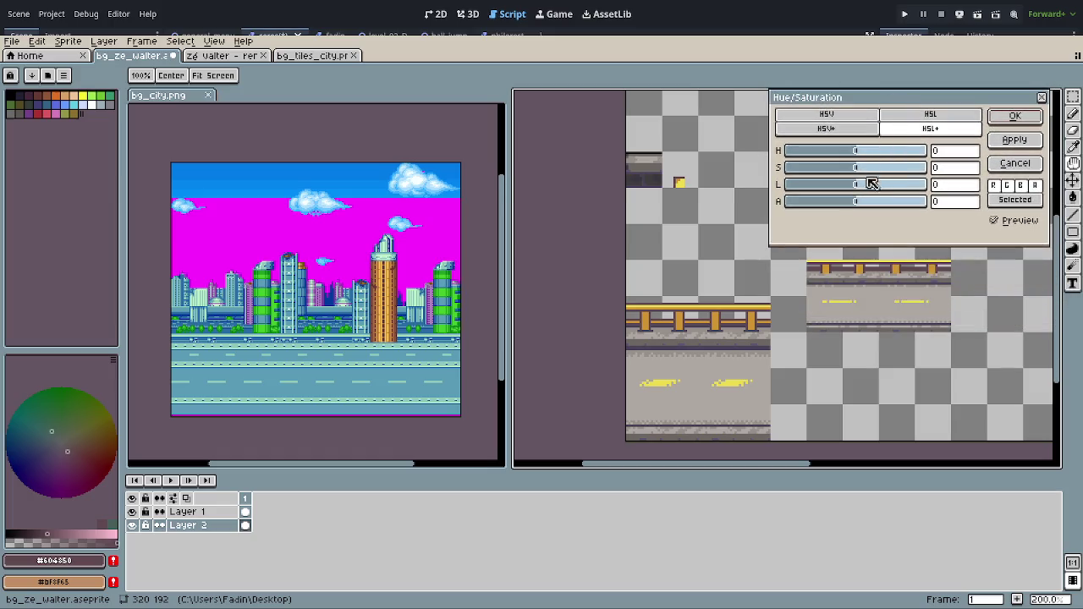
drag(861, 187, 866, 187)
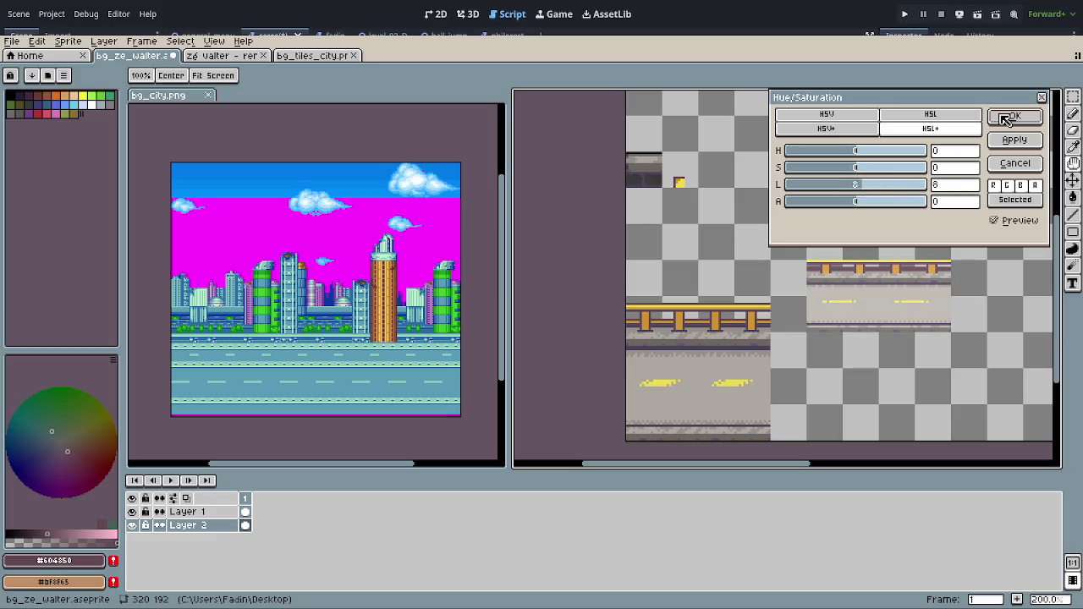
click(1011, 117)
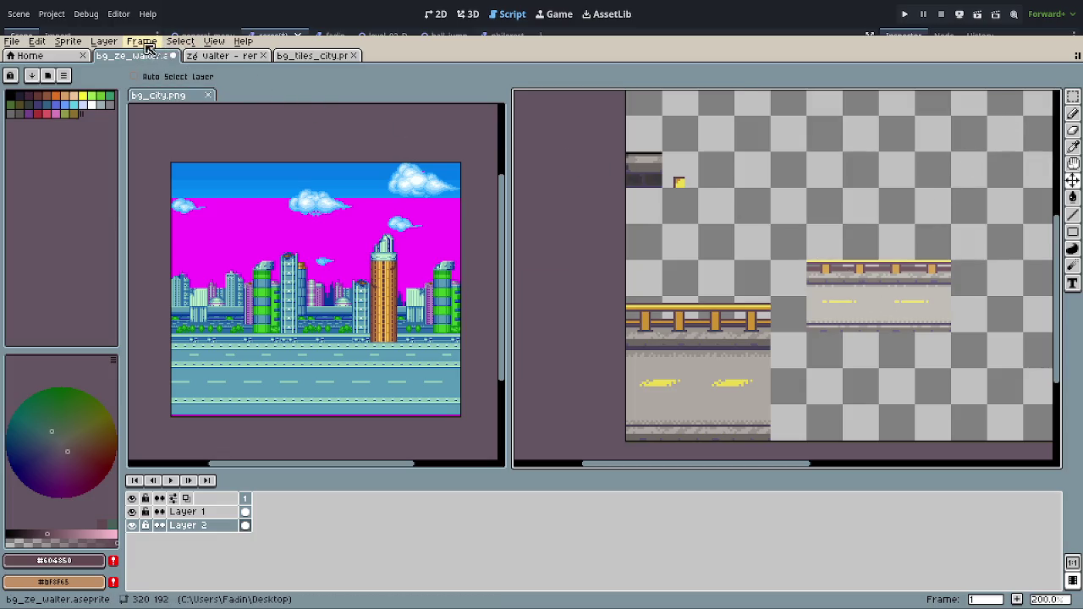
Step: Lower the road piece's contrast with Edit > Adjustments > Brightness/Contrast
click(36, 42)
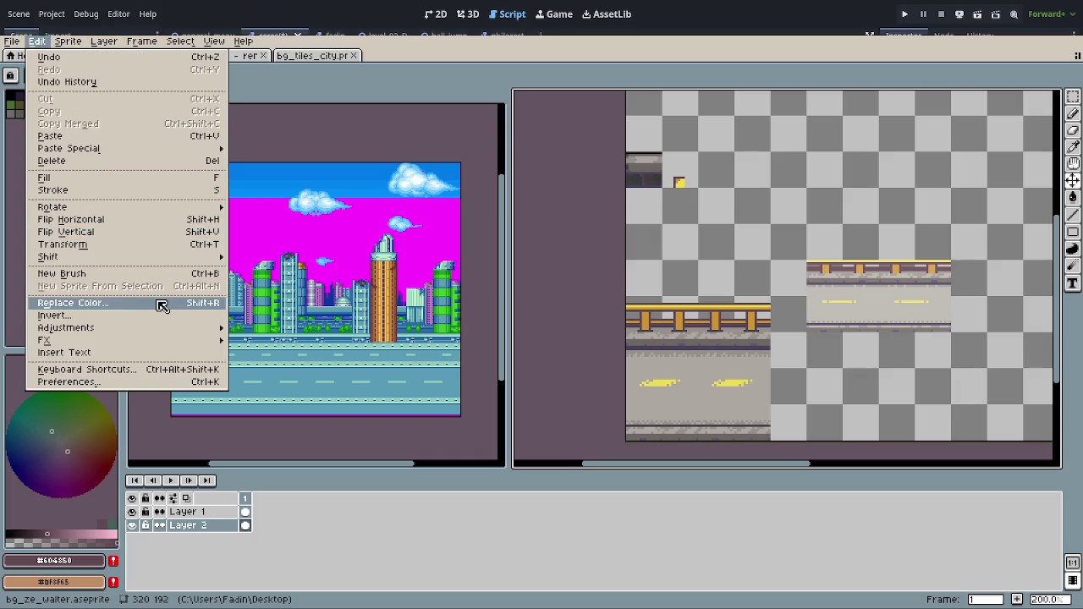
mouse_move(66, 327)
click(264, 329)
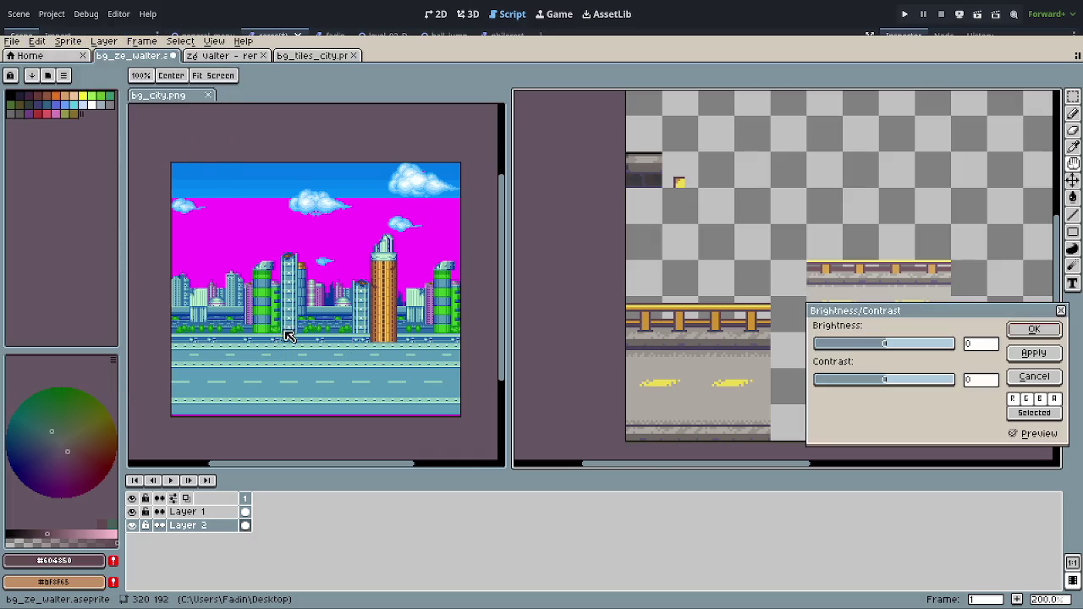
drag(889, 380, 873, 385)
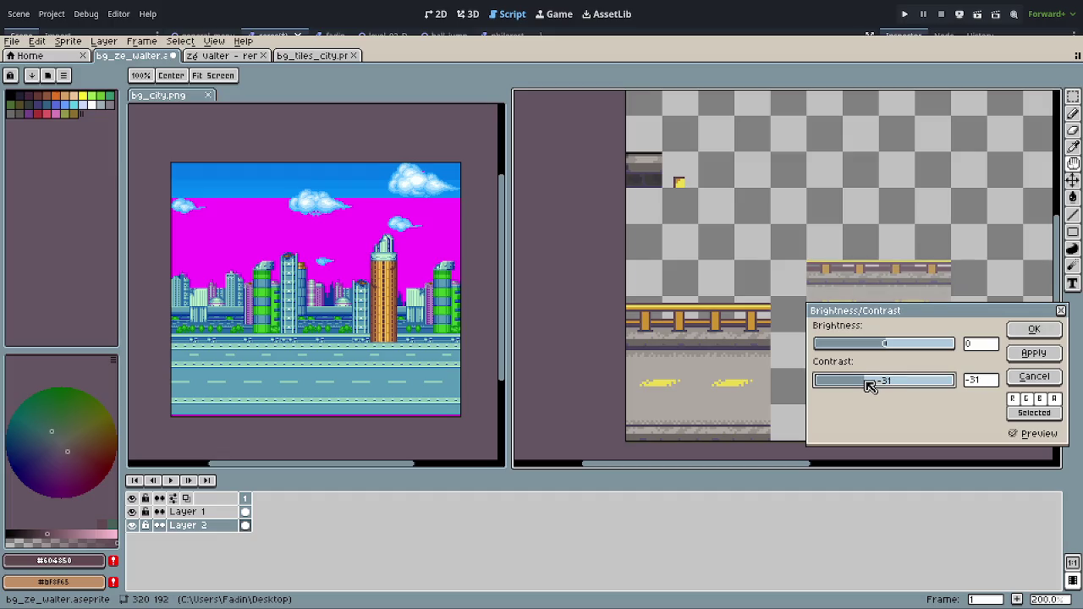
click(1031, 334)
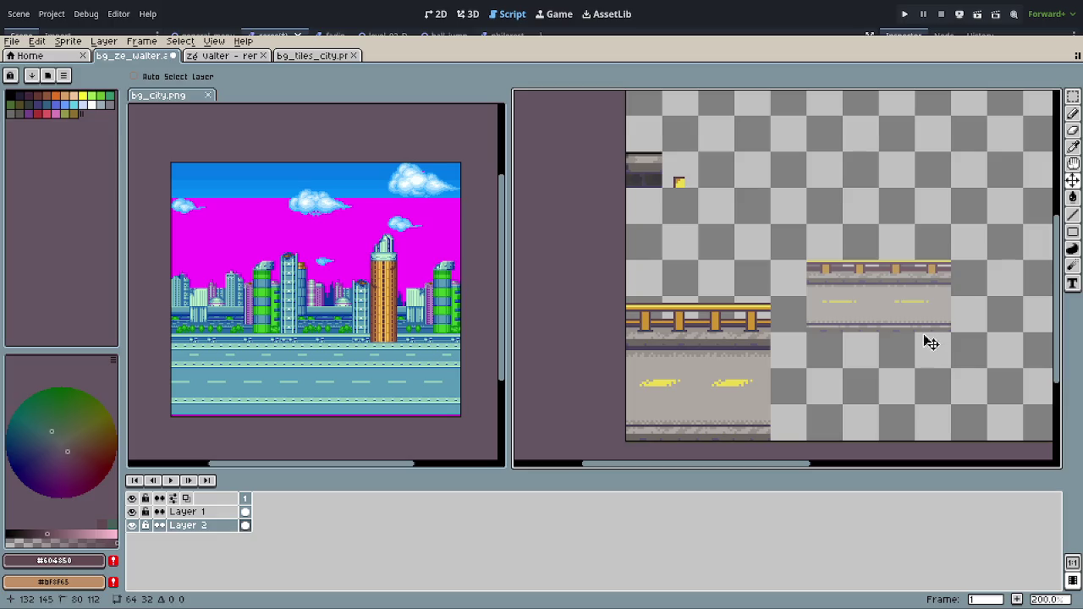
Step: Drag the paler road copy left toward the original block with the Move tool
drag(930, 341, 750, 345)
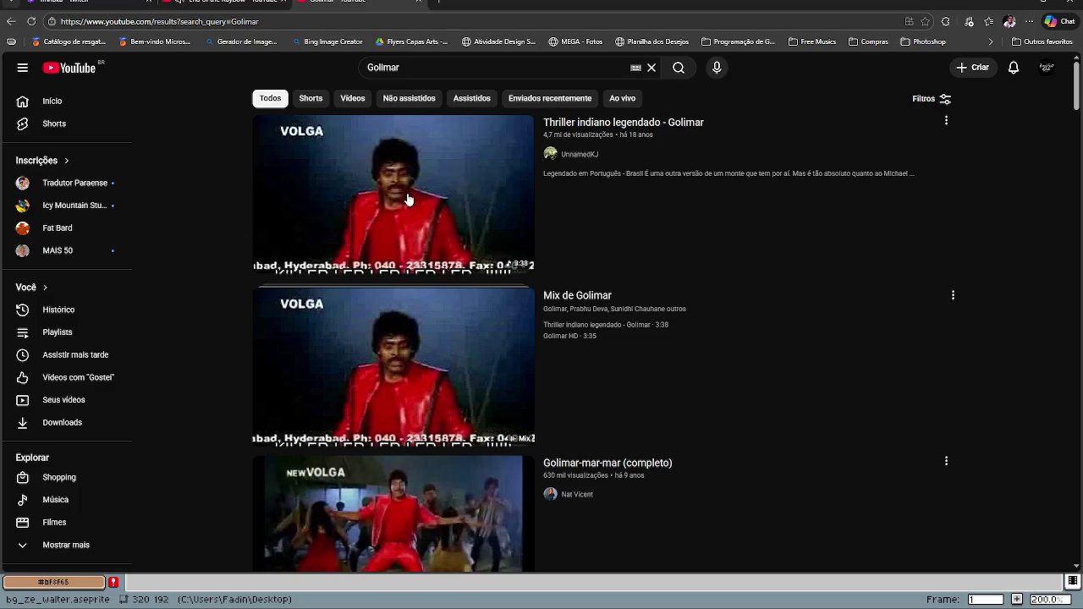
mouse_move(394, 194)
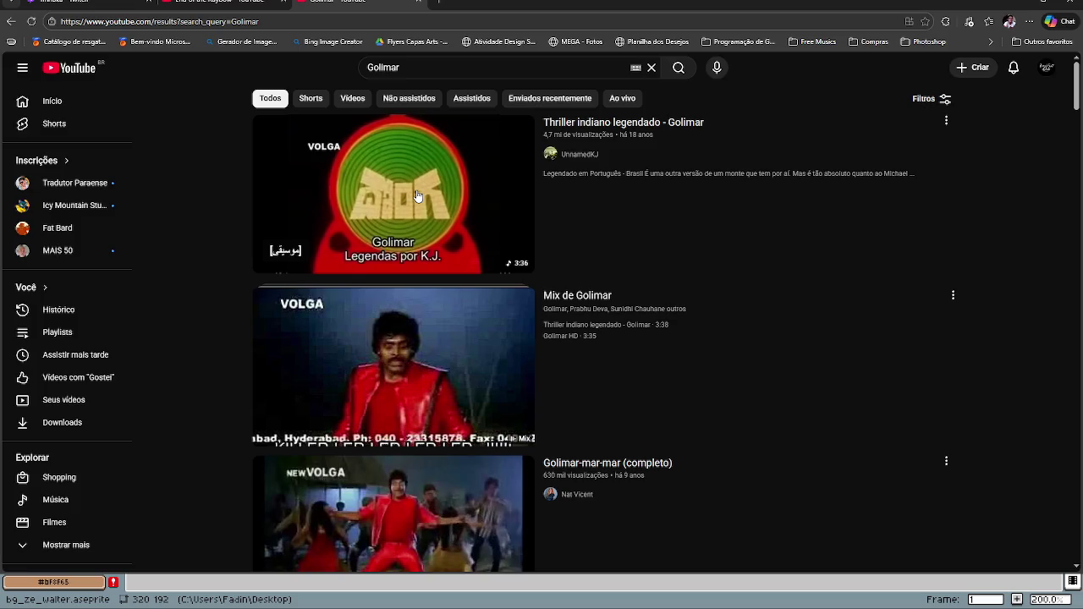
Step: Play the first Golimar result, pause the Windswept soundtrack tab, and raise the volume slightly
click(416, 195)
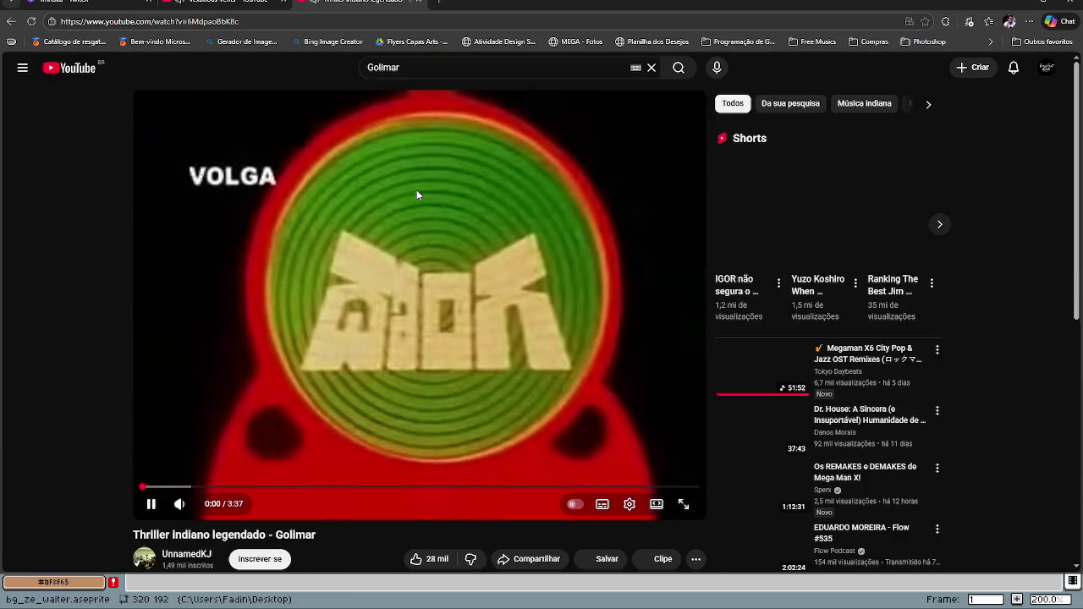
click(194, 4)
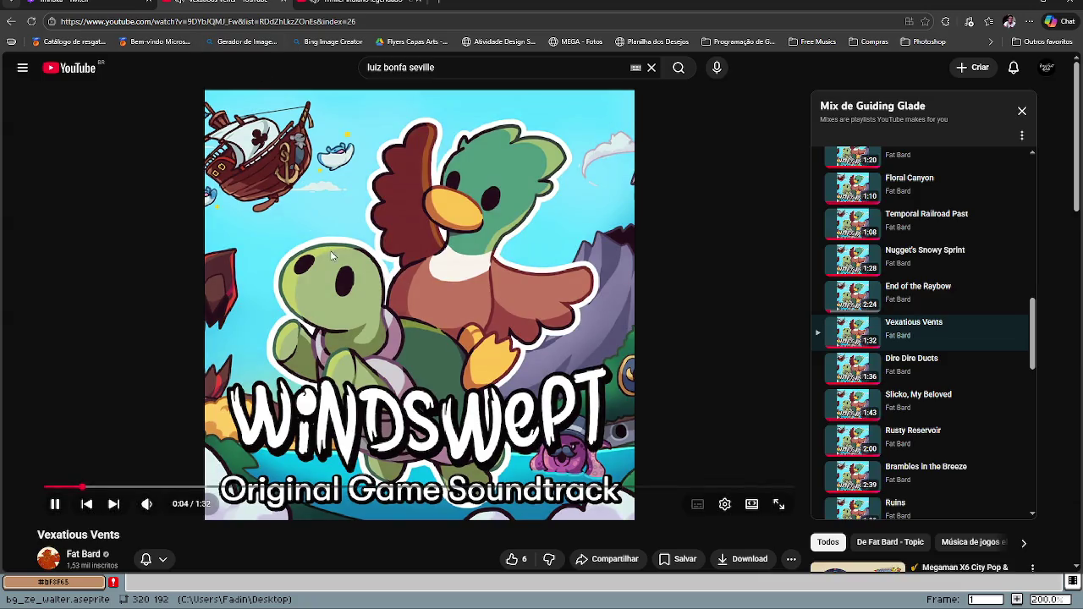
click(420, 313)
click(364, 4)
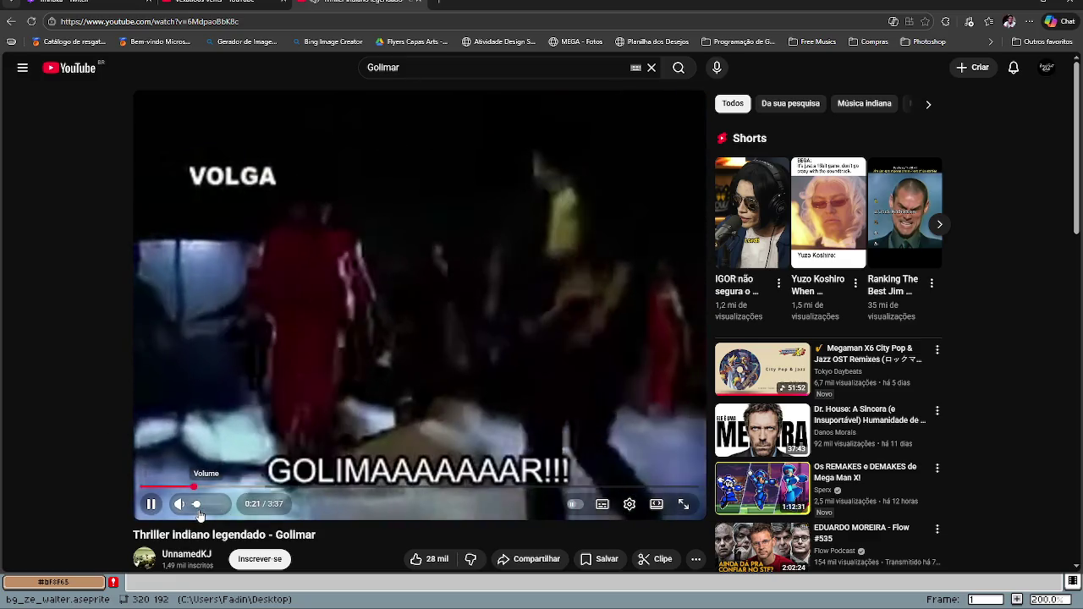
click(198, 512)
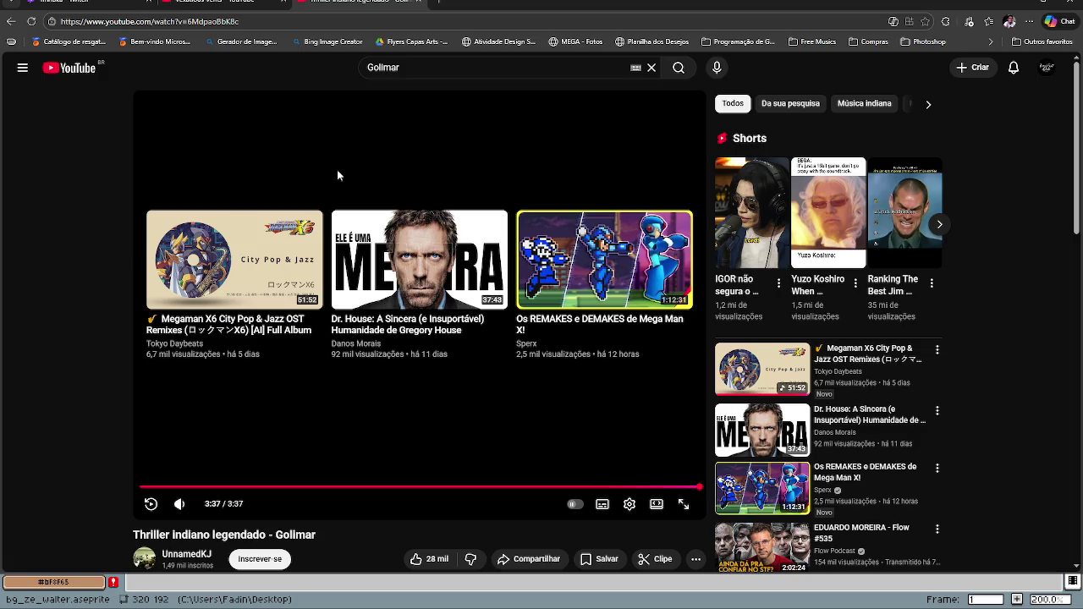
Step: Replace the Golimar search with 'jaspião' and browse the results
drag(403, 71, 345, 71)
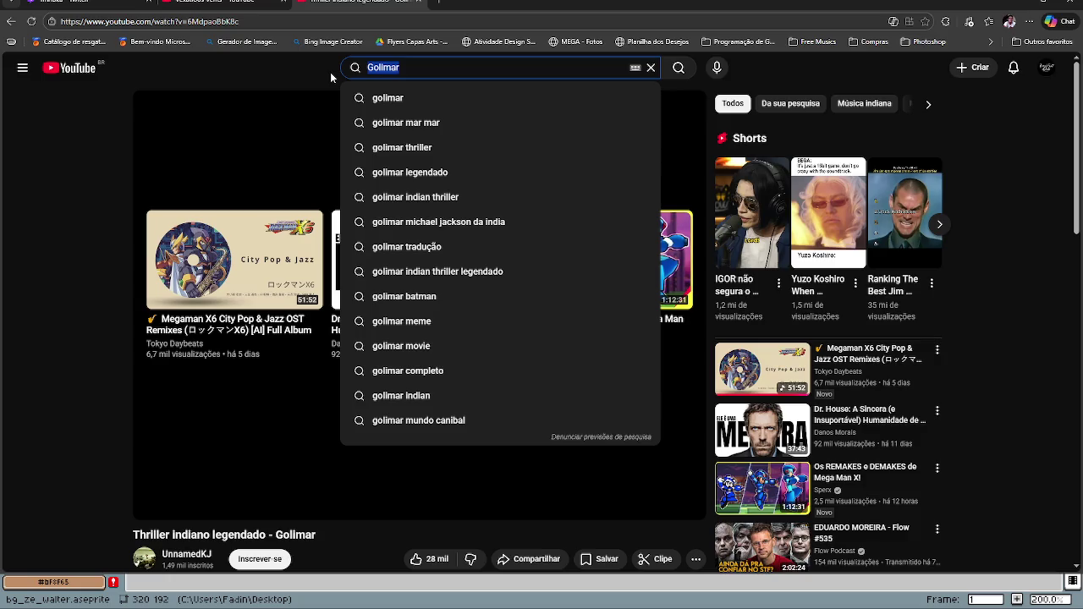
text(ja)
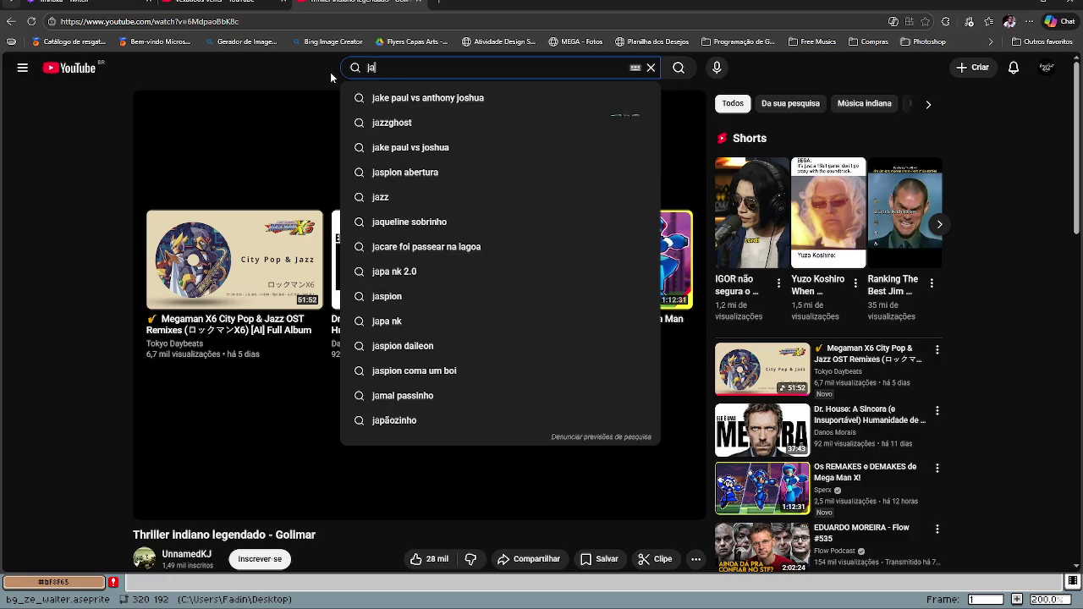
text(spi)
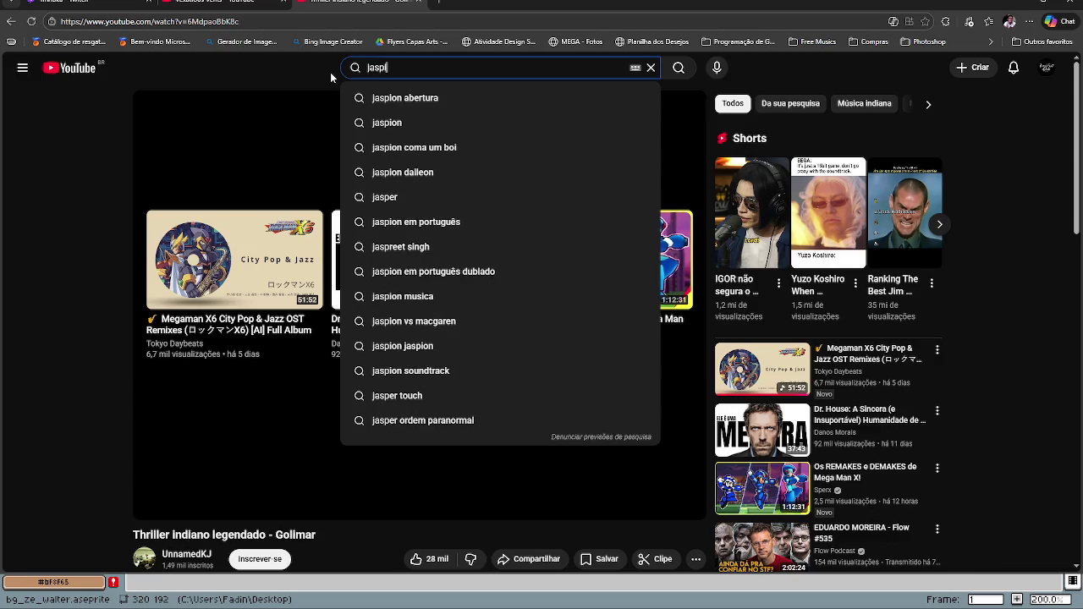
text(o)
key(BackSpace)
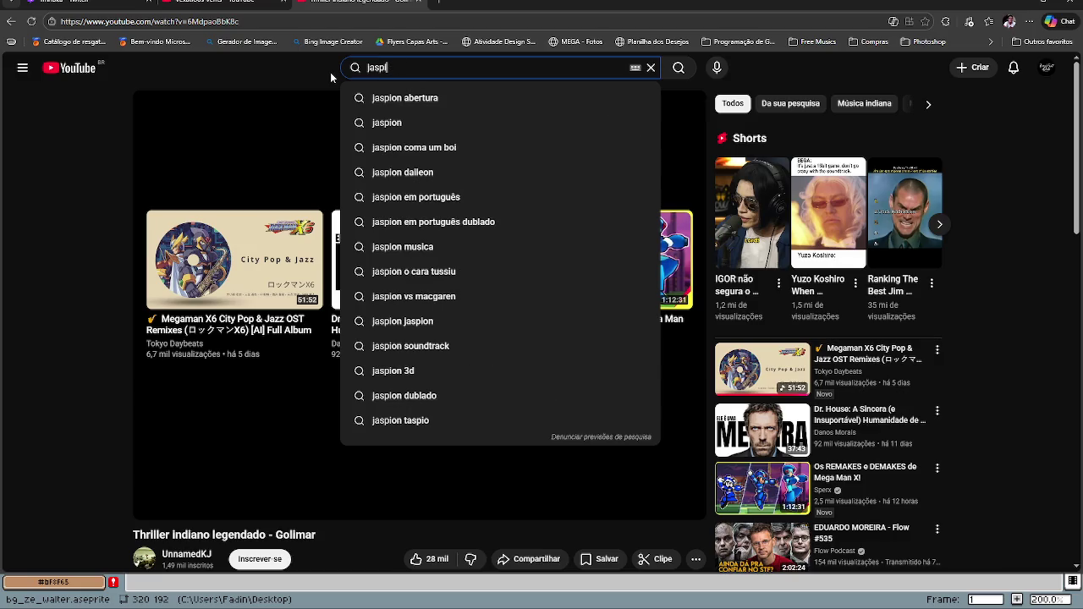
text(ão)
key(Return)
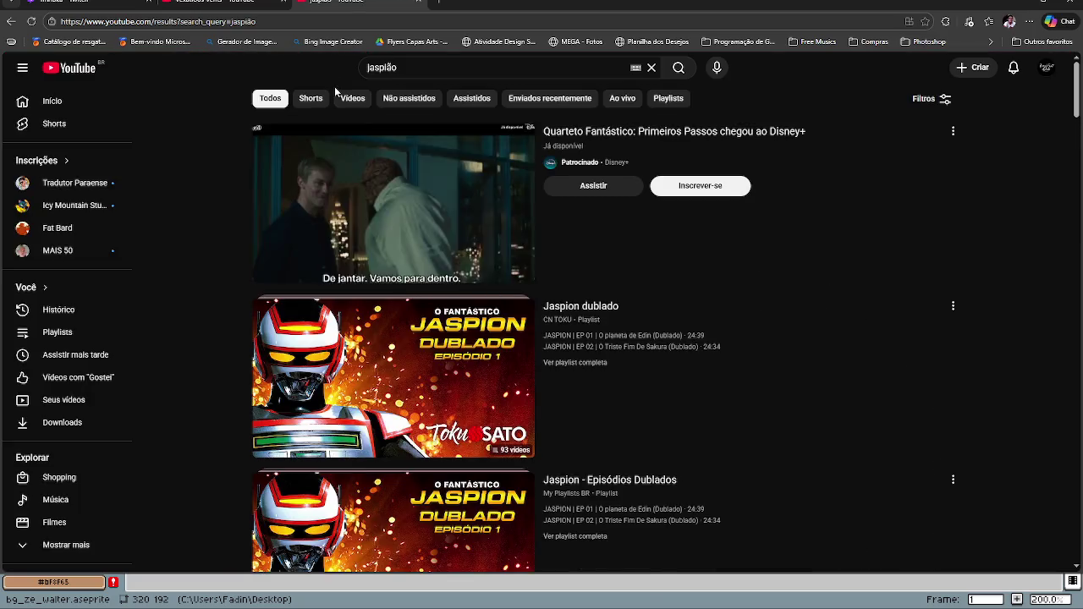
scroll(359, 216, down, 2)
scroll(377, 262, down, 2)
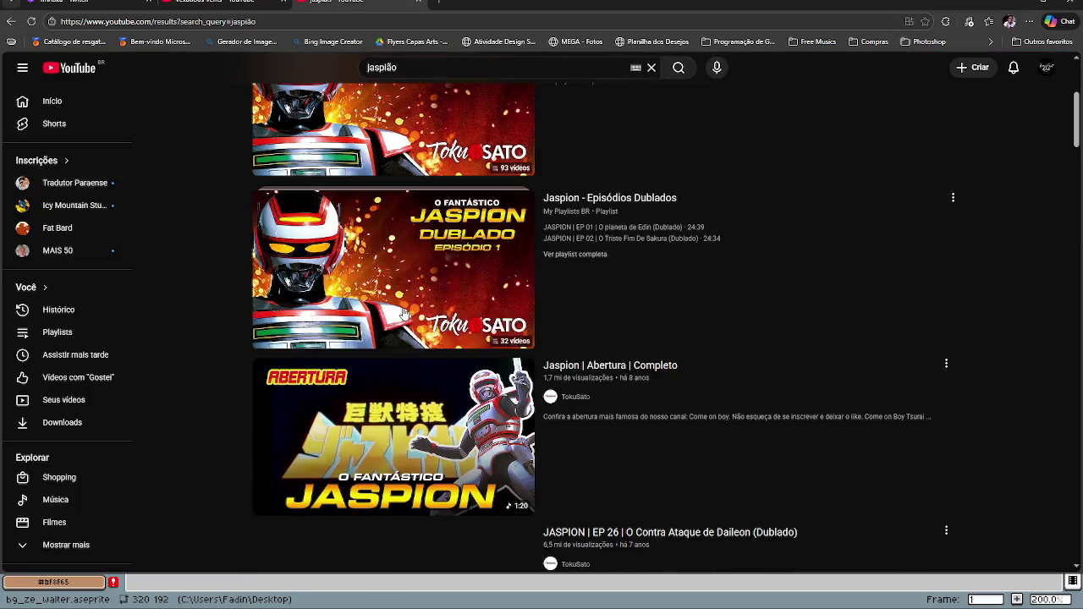
scroll(398, 313, down, 2)
scroll(397, 315, up, 3)
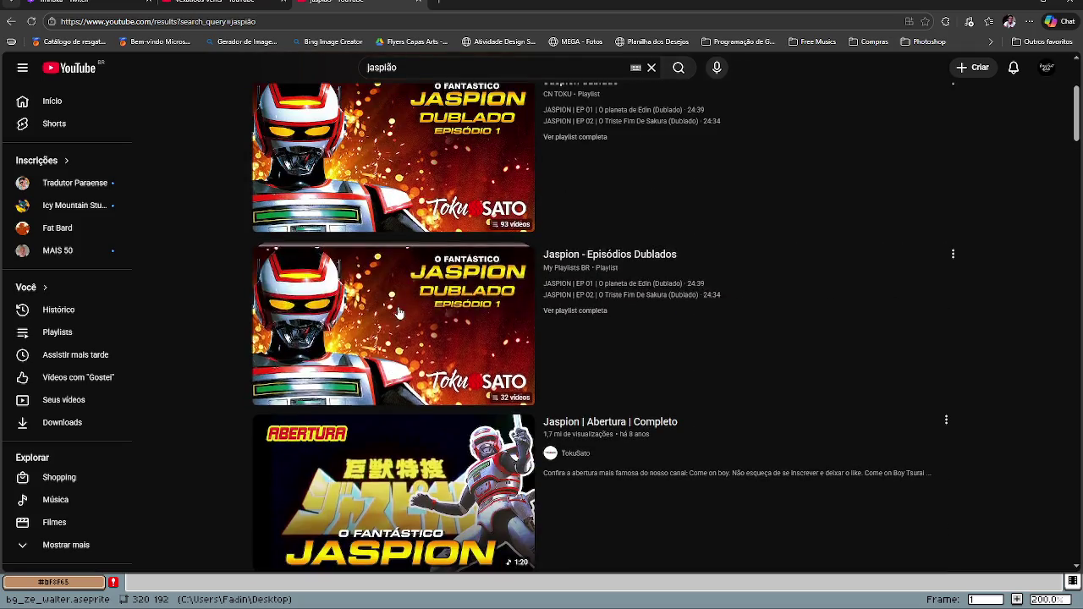
Step: Extend the query to 'jaspião meme' and run the search
click(515, 66)
text(m)
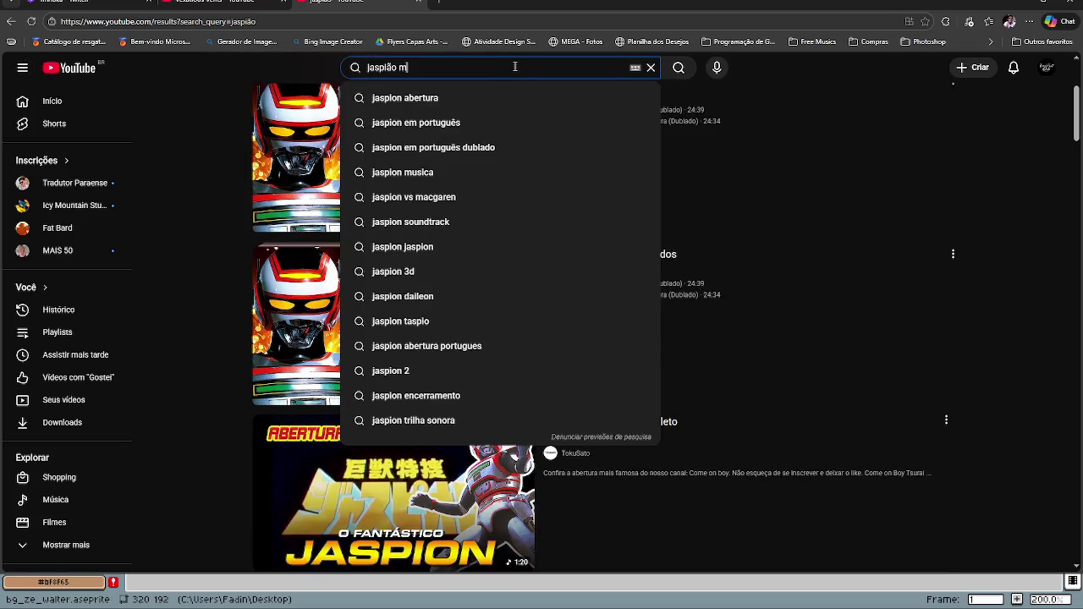
text(eme)
key(Return)
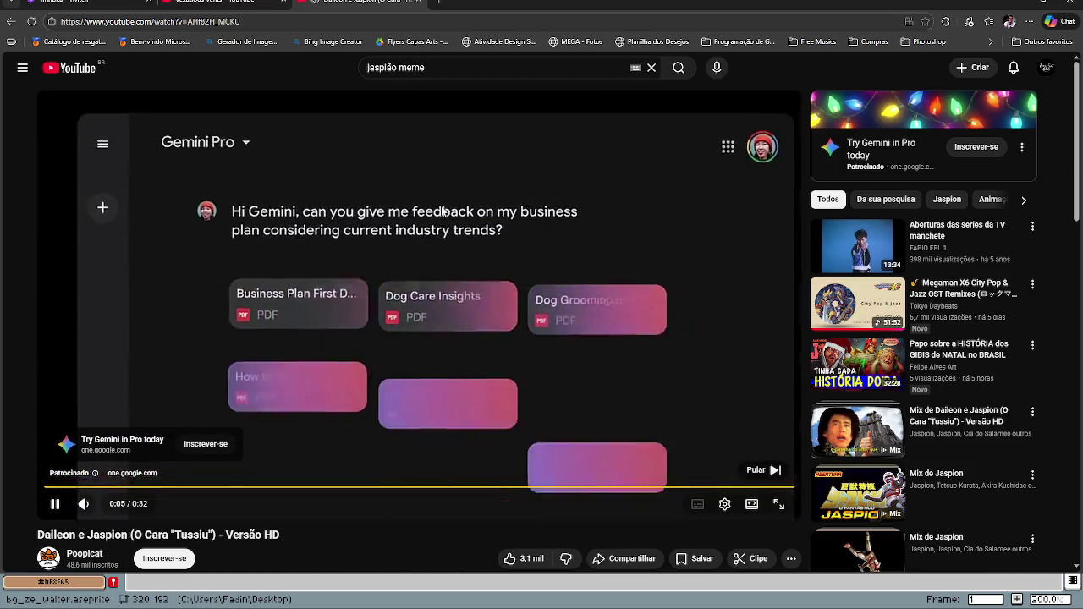
click(774, 471)
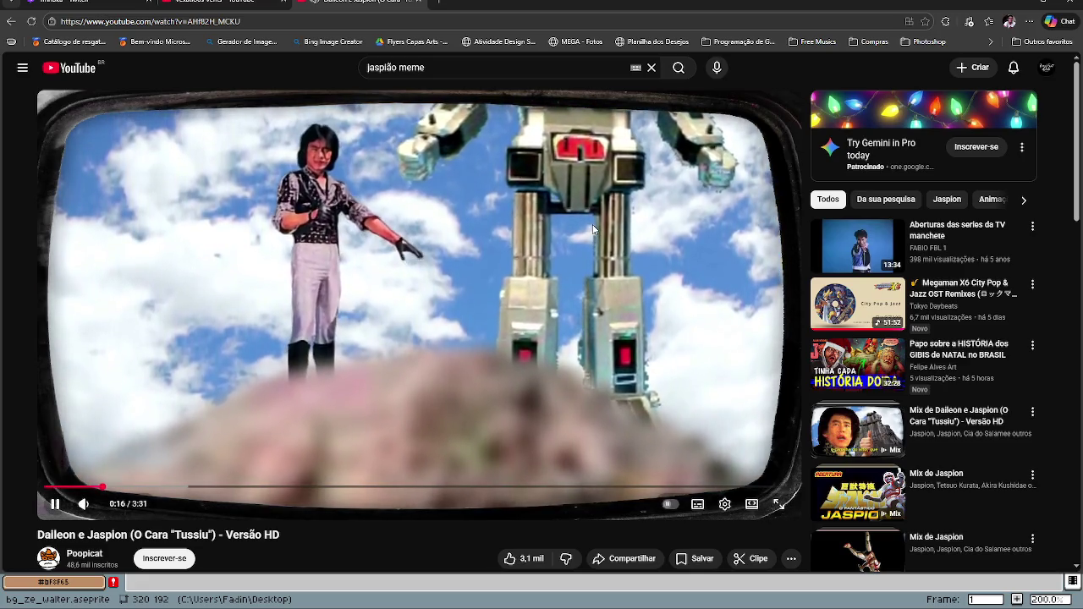
click(518, 188)
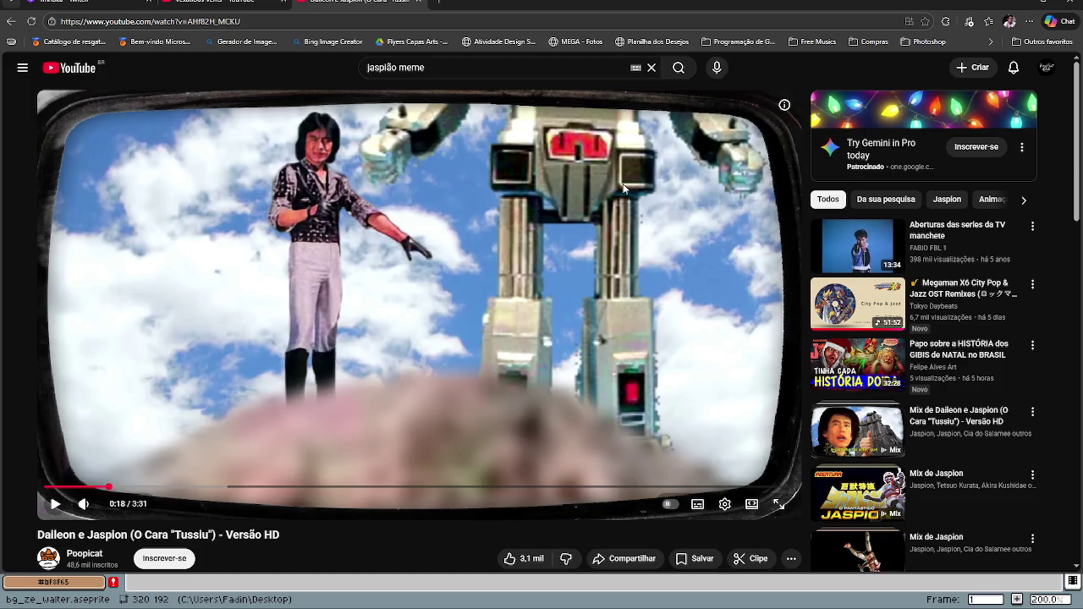
click(568, 308)
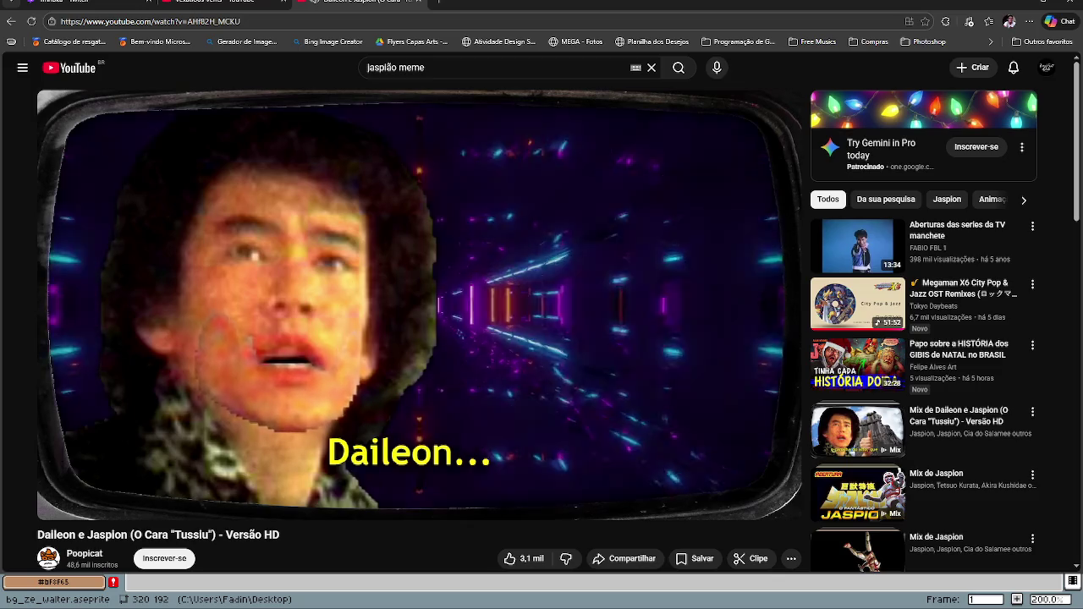
Step: Pause the Daileon e Jaspion video and load the copied youtu.be link in a new tab
click(436, 323)
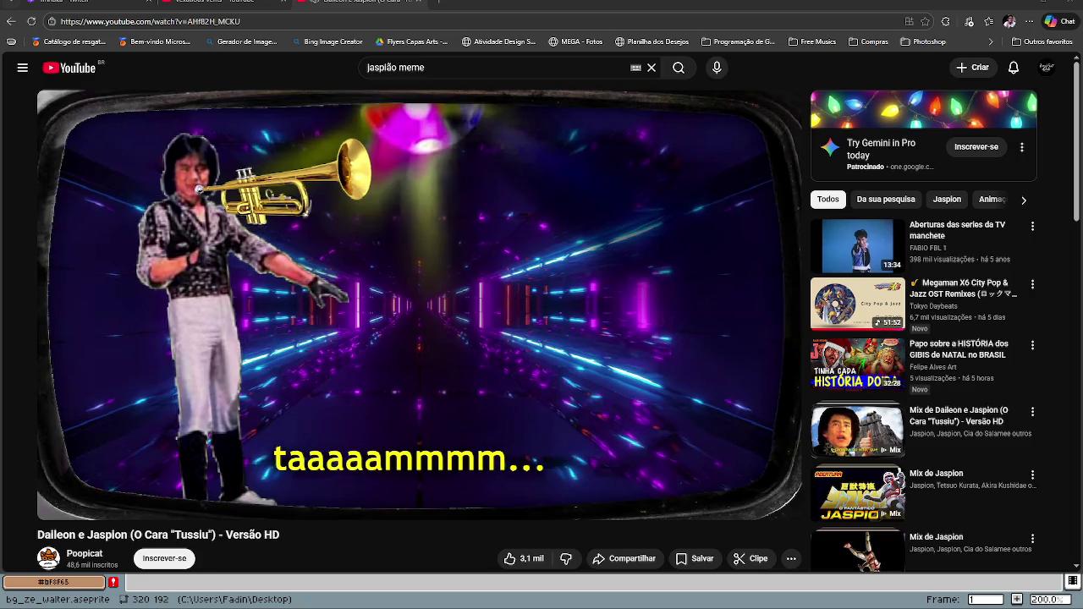
key(ctrl+t)
text(https://youtu.be/Kp_0eRW7bgg?si=W06FmD-9ZGeZYjux)
key(Return)
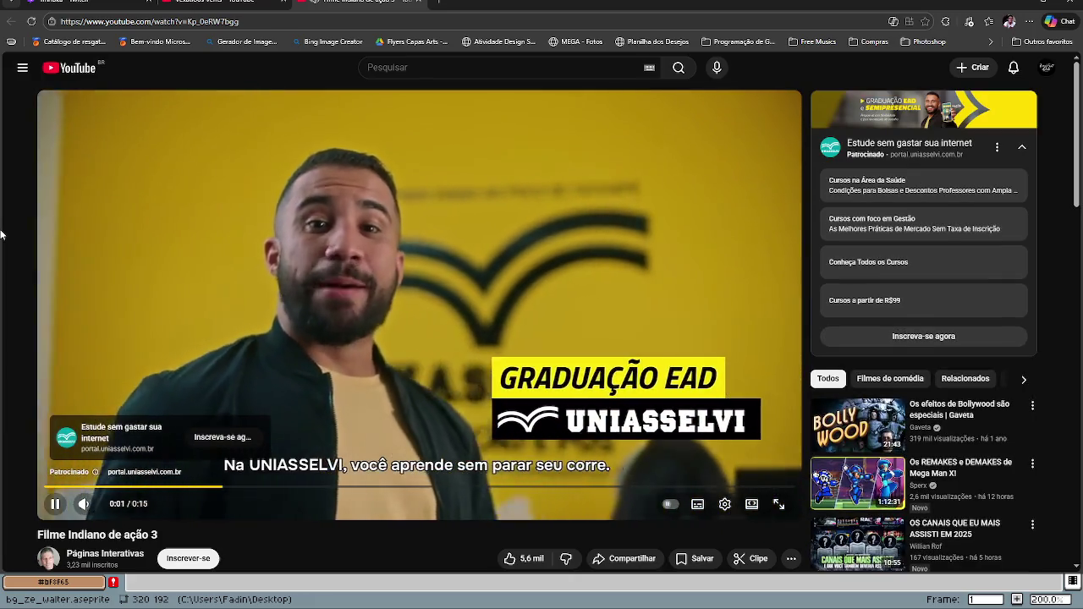
Step: Pause the playing ad video and switch back to Aseprite
click(290, 197)
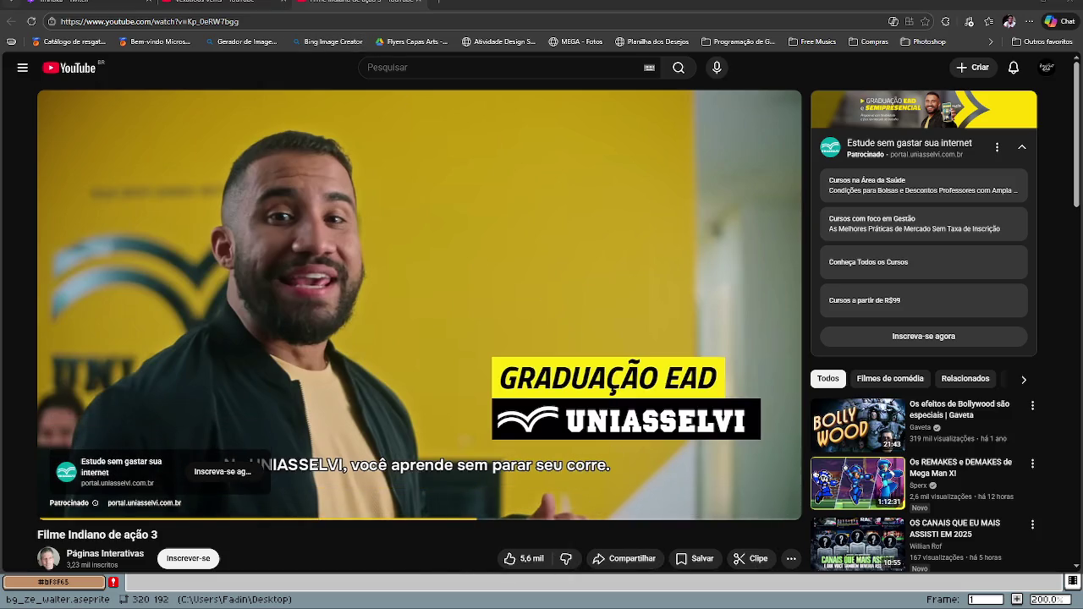
key(alt+Tab)
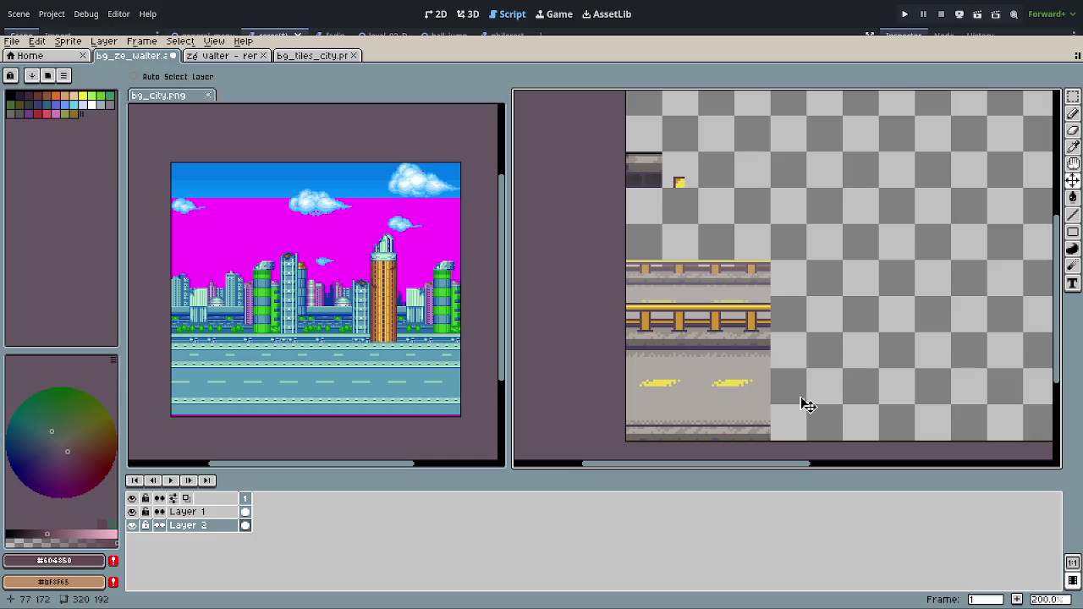
Step: Pan to the stray pixels above the railing and drop a trial rectangular selection
scroll(801, 397, down, 2)
drag(801, 398, 732, 365)
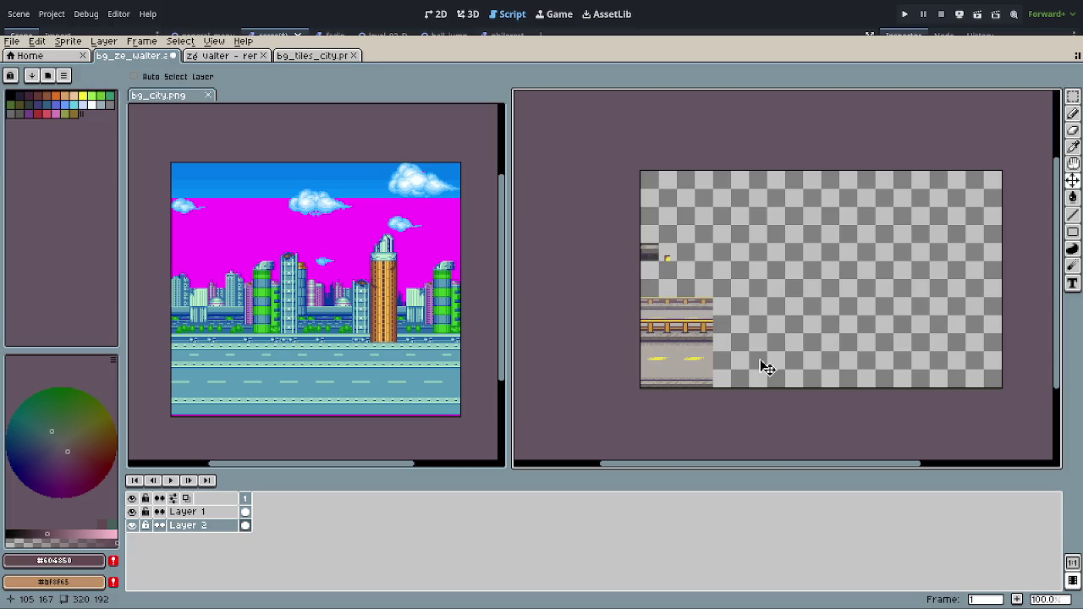
scroll(694, 304, up, 2)
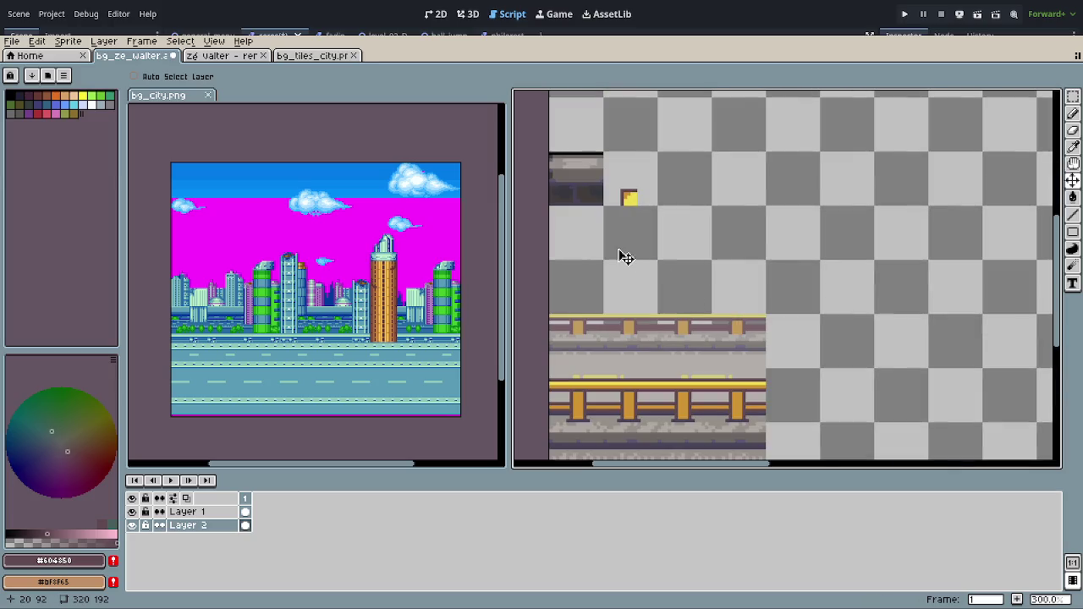
drag(604, 257, 637, 296)
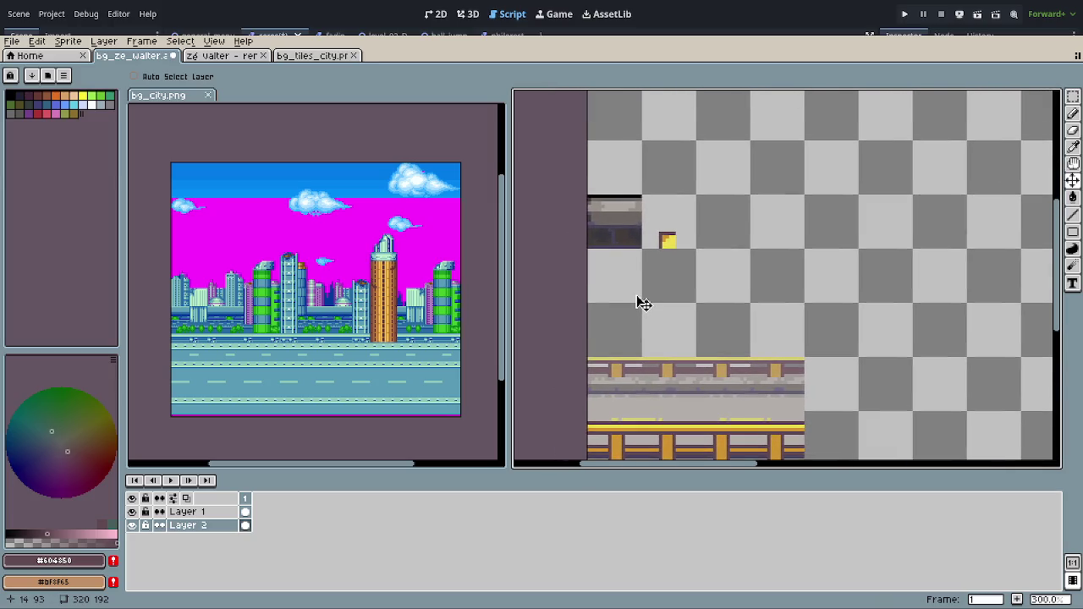
key(r)
drag(564, 177, 746, 295)
click(747, 295)
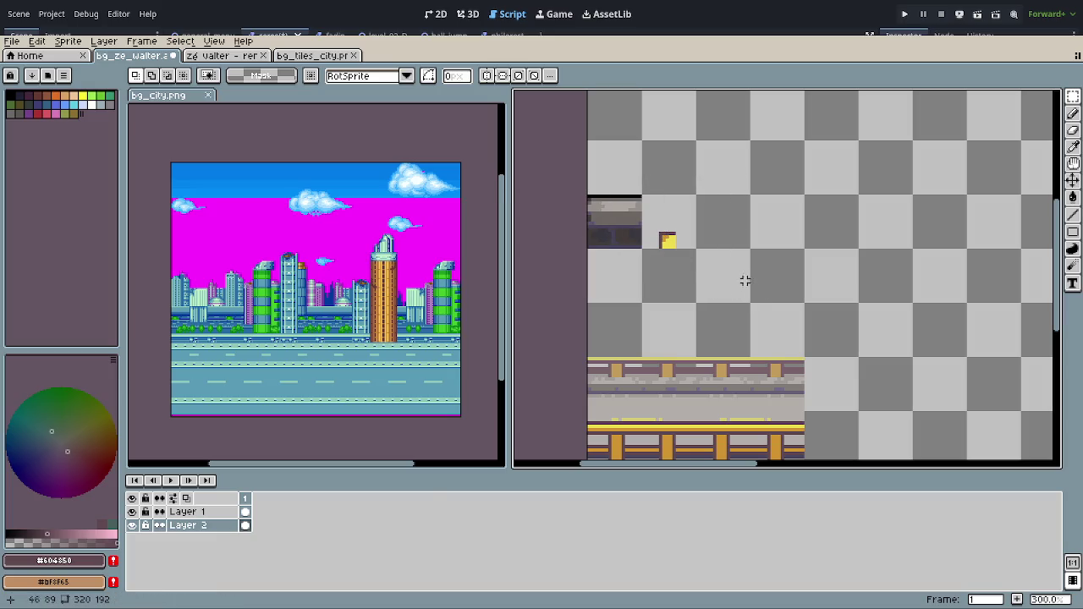
Step: Flatten Layer 1 and Layer 2 into one layer and save bg_ze_walter.aseprite
right_click(208, 526)
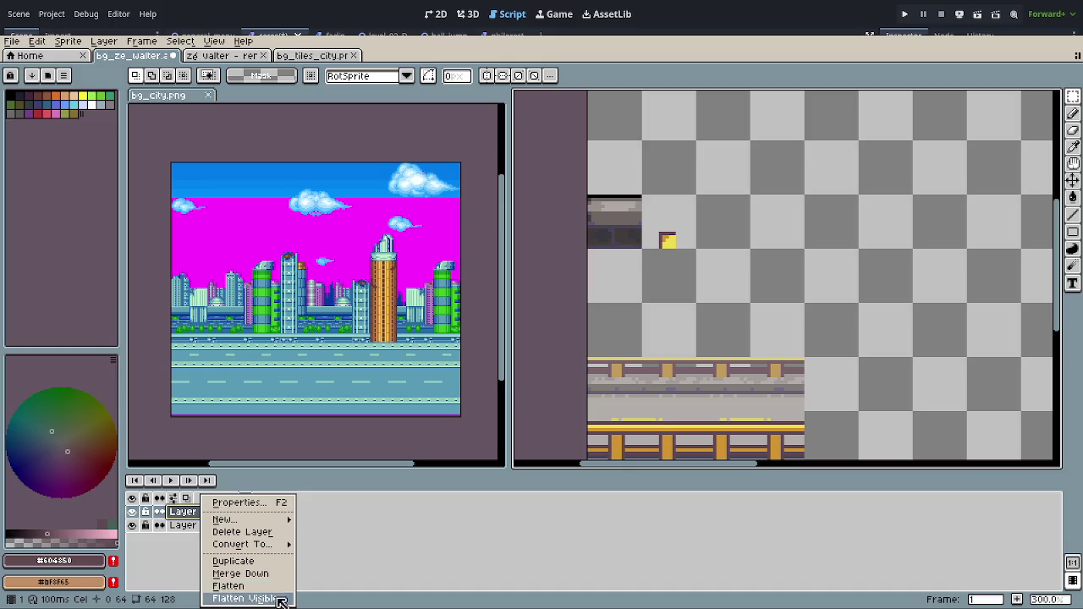
click(224, 582)
key(ctrl+s)
Step: Erase the stray pixels above the railing
mouse_move(545, 158)
mouse_down()
mouse_move(777, 297)
mouse_move(636, 198)
mouse_up()
key(Delete)
scroll(796, 298, down, 1)
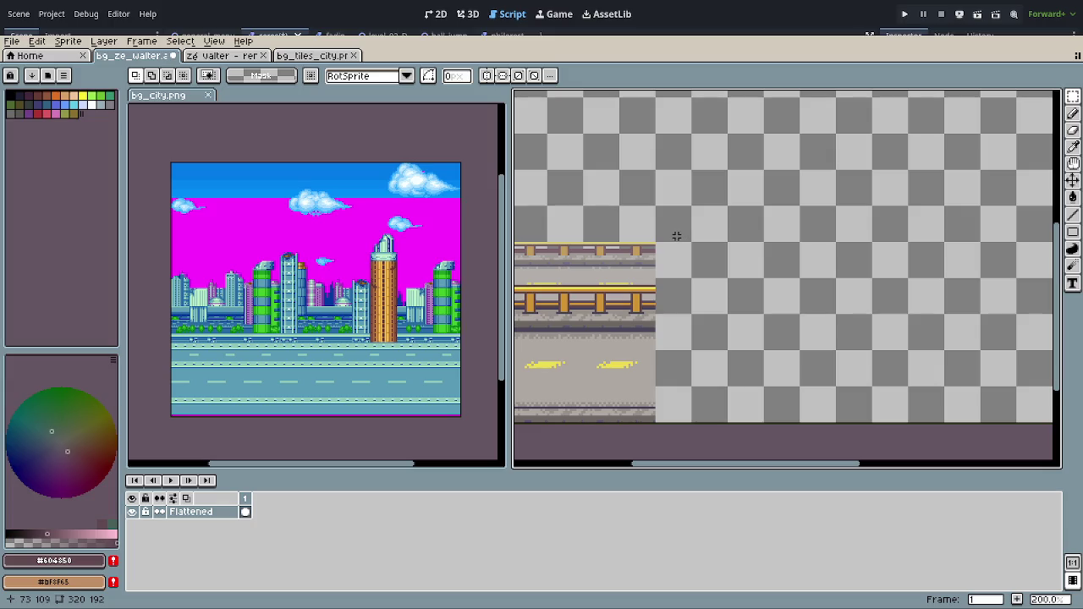
Step: Pick dark purple #636074 and fill the first light strips under the railing
scroll(630, 265, up, 1)
scroll(578, 263, up, 2)
scroll(659, 362, up, 3)
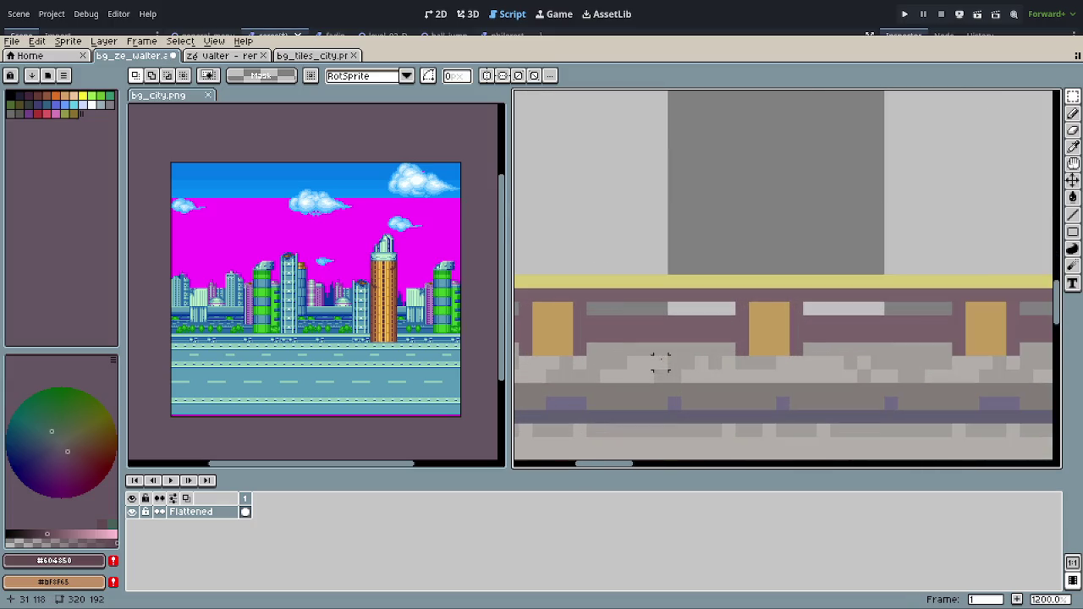
alt+click(672, 412)
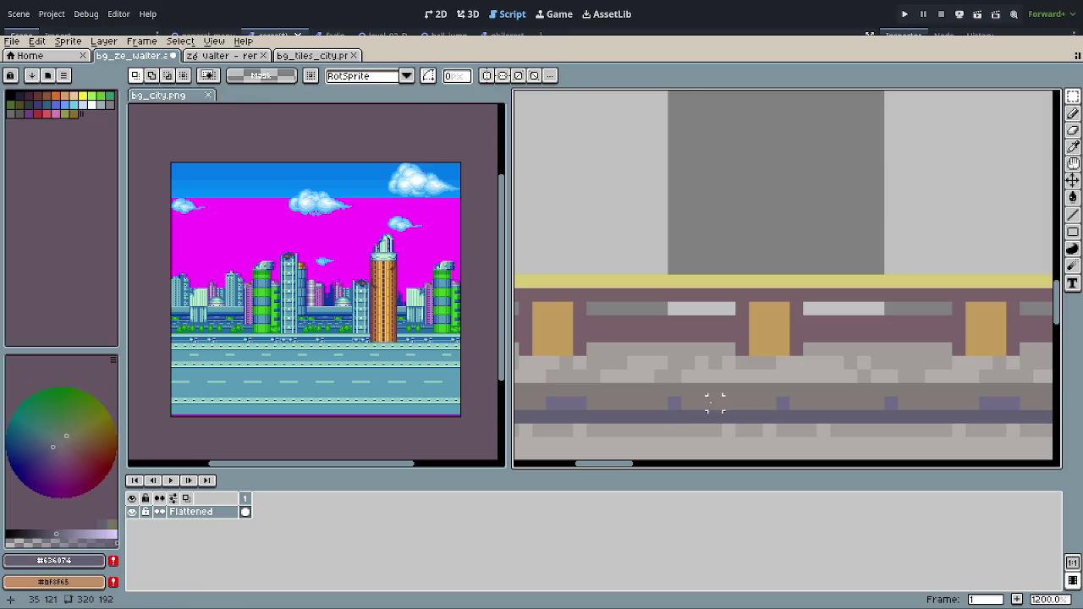
key(b)
click(658, 351)
key(ctrl+z)
key(m)
key(b)
click(631, 309)
click(888, 310)
Step: Fill the remaining grey strips with #636074, undoing an accidental transparent-background fill
scroll(827, 338, left, 2)
click(634, 314)
click(702, 314)
drag(702, 338, 918, 356)
scroll(864, 386, right, 2)
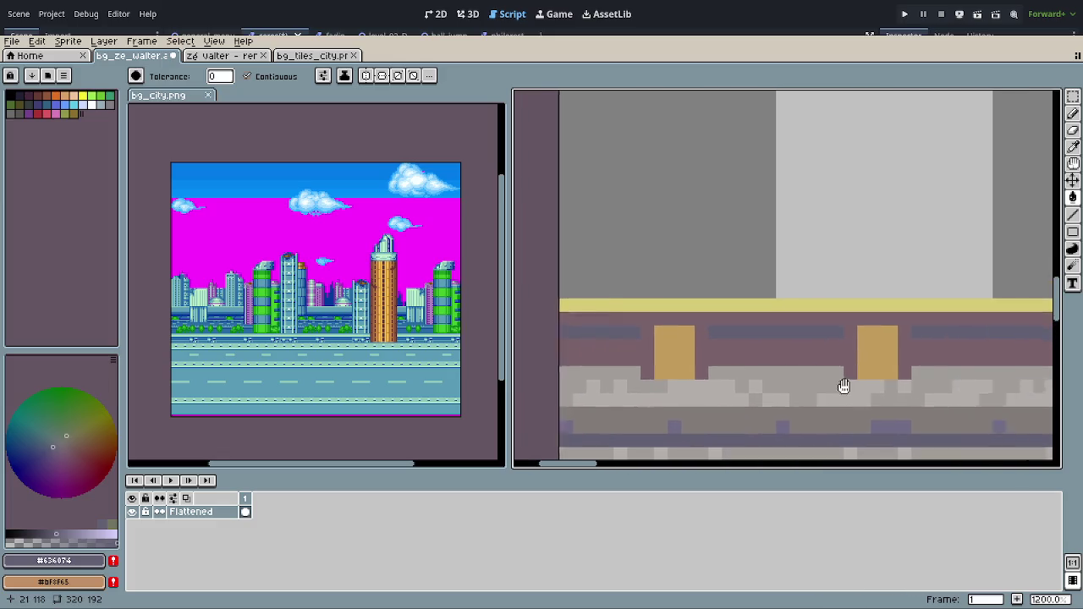
drag(864, 387, 790, 374)
click(704, 325)
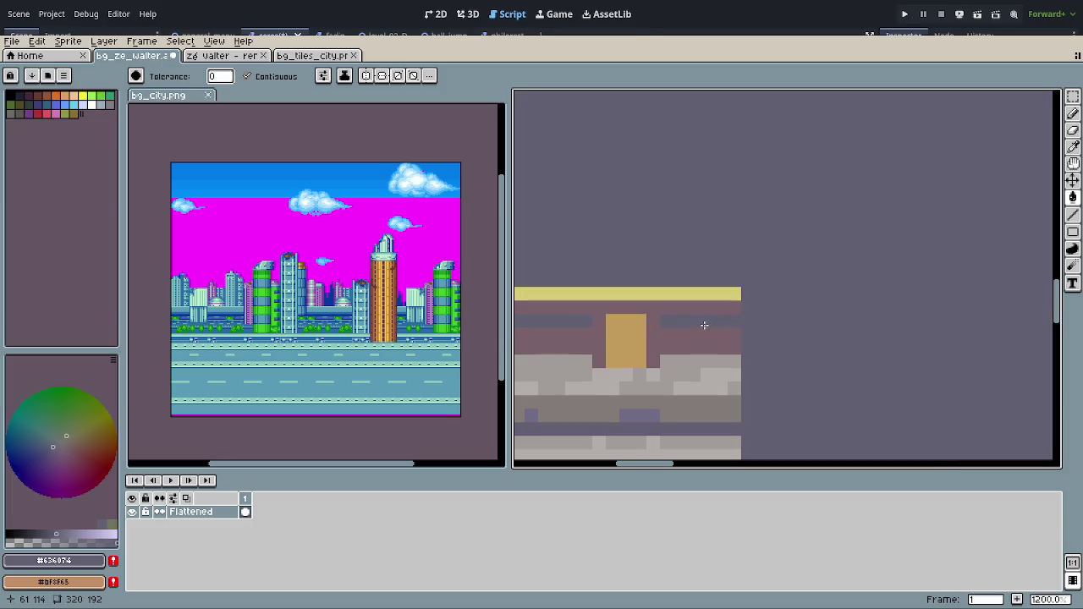
key(ctrl+z)
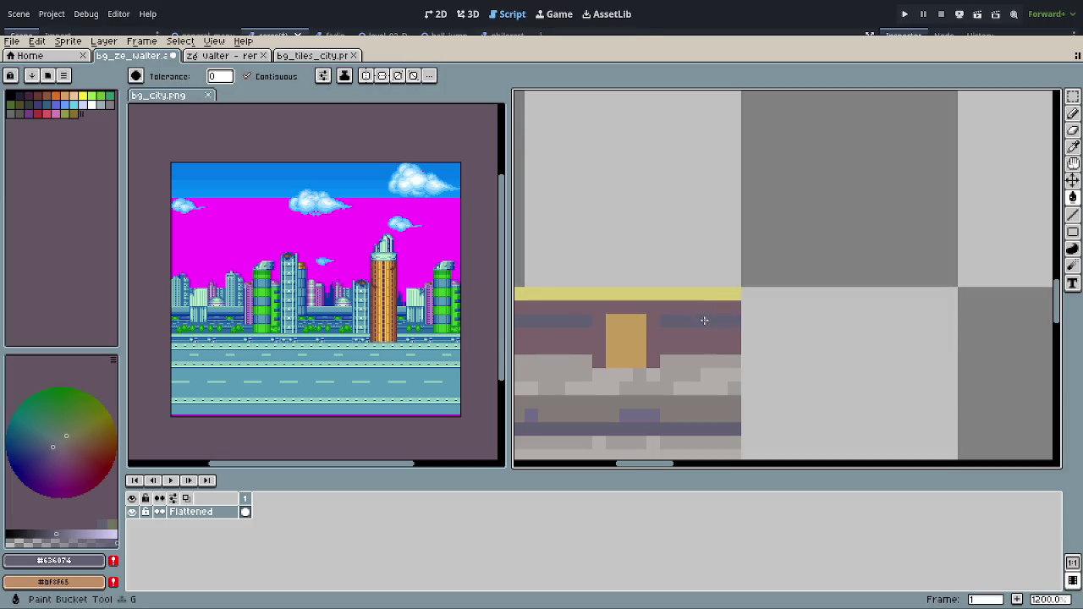
Step: Zoom out over the recoloured tile and move to another open sprite
scroll(706, 369, down, 2)
scroll(706, 370, down, 2)
scroll(696, 367, down, 1)
scroll(717, 358, down, 2)
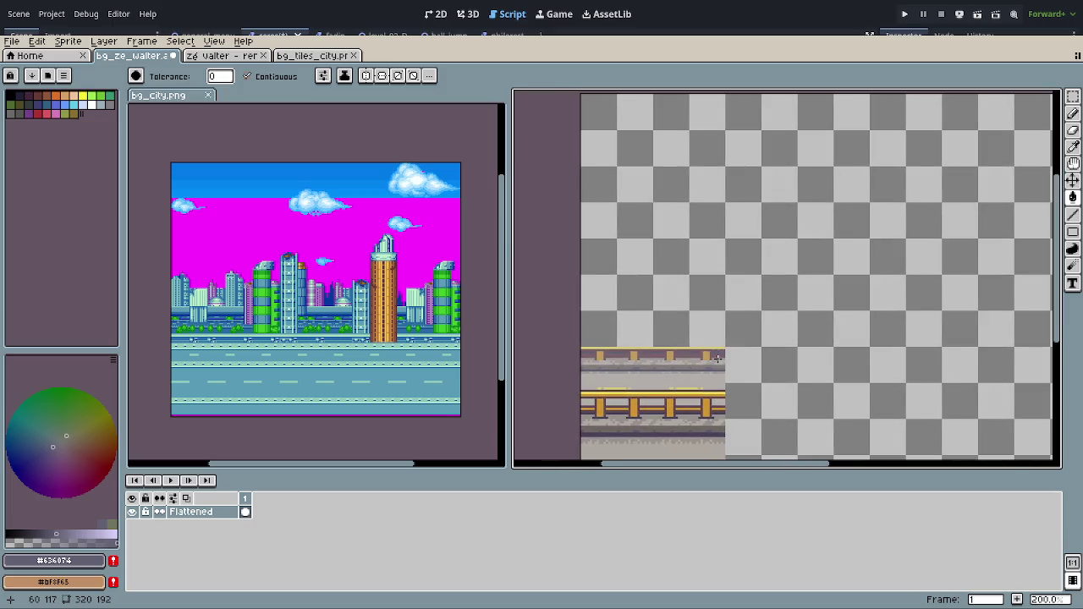
scroll(717, 358, down, 2)
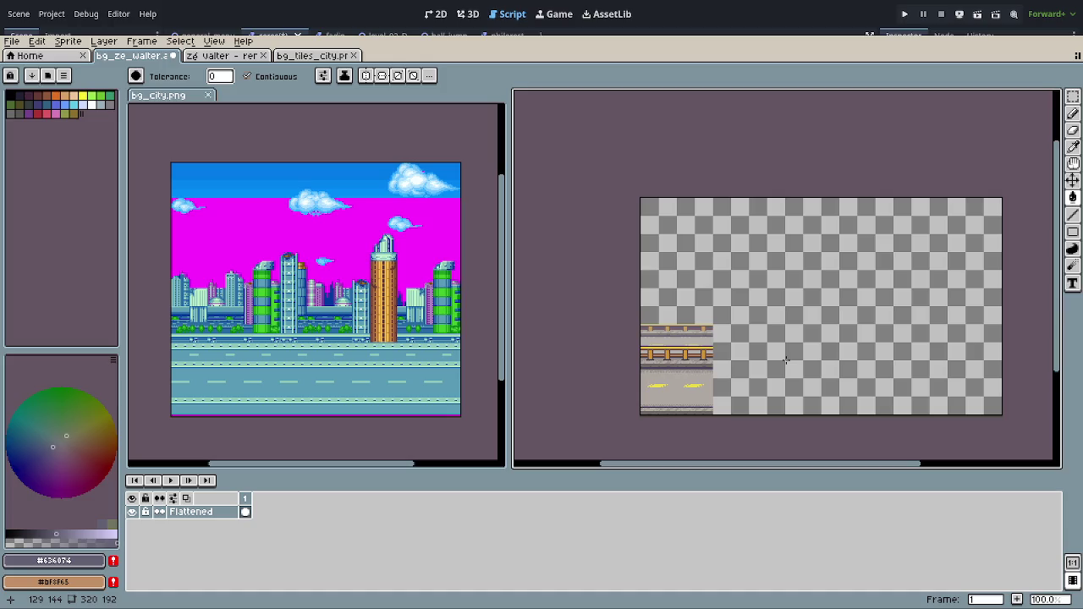
scroll(784, 359, up, 2)
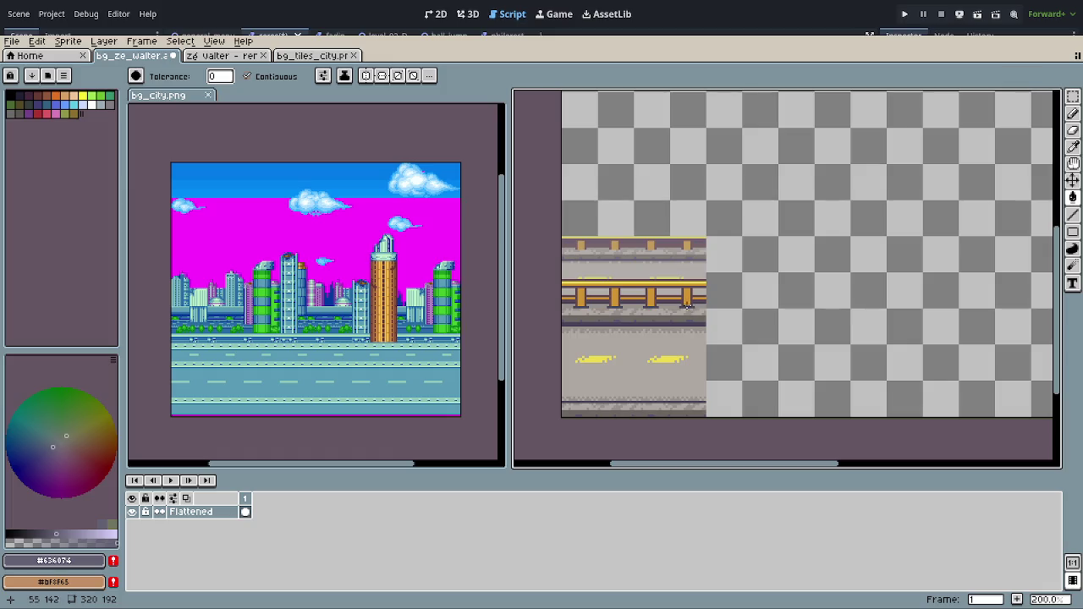
click(246, 59)
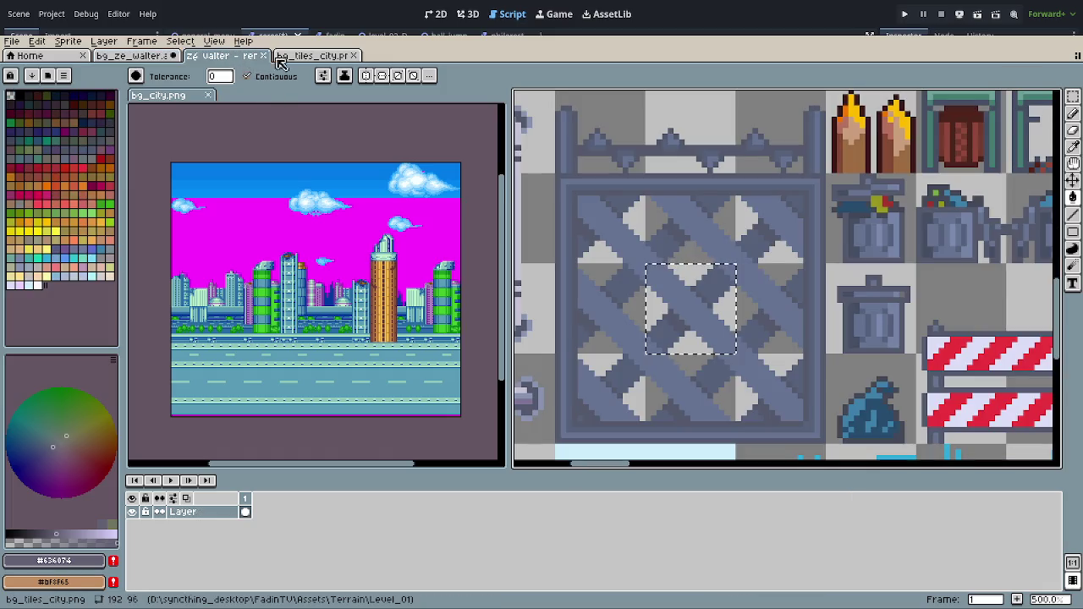
Step: Switch to bg_tiles_city.png and bring its tall building tiles into view
click(319, 60)
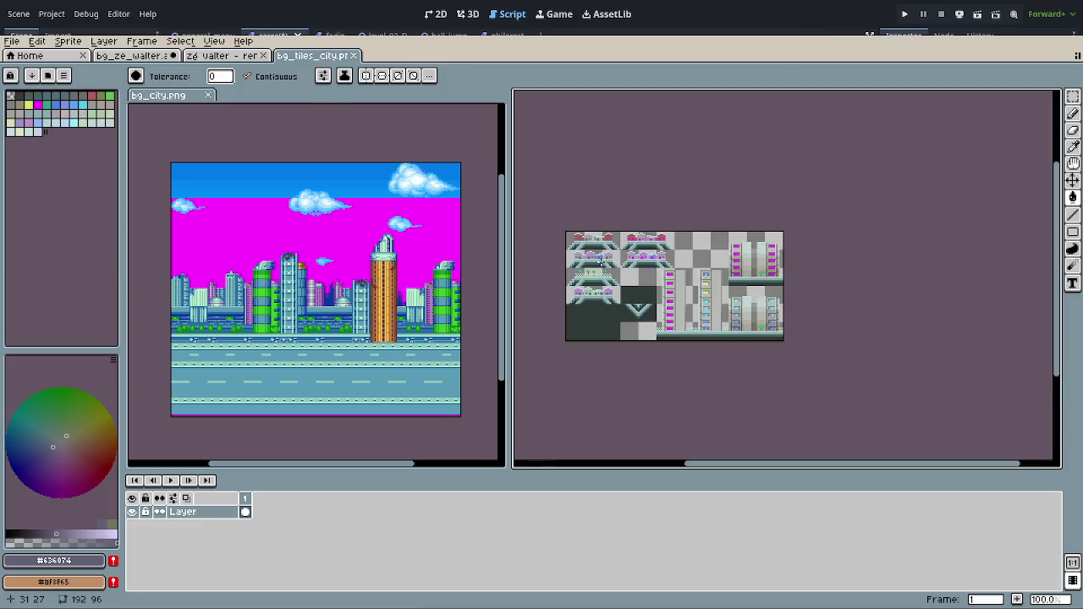
scroll(627, 260, up, 1)
scroll(690, 272, up, 1)
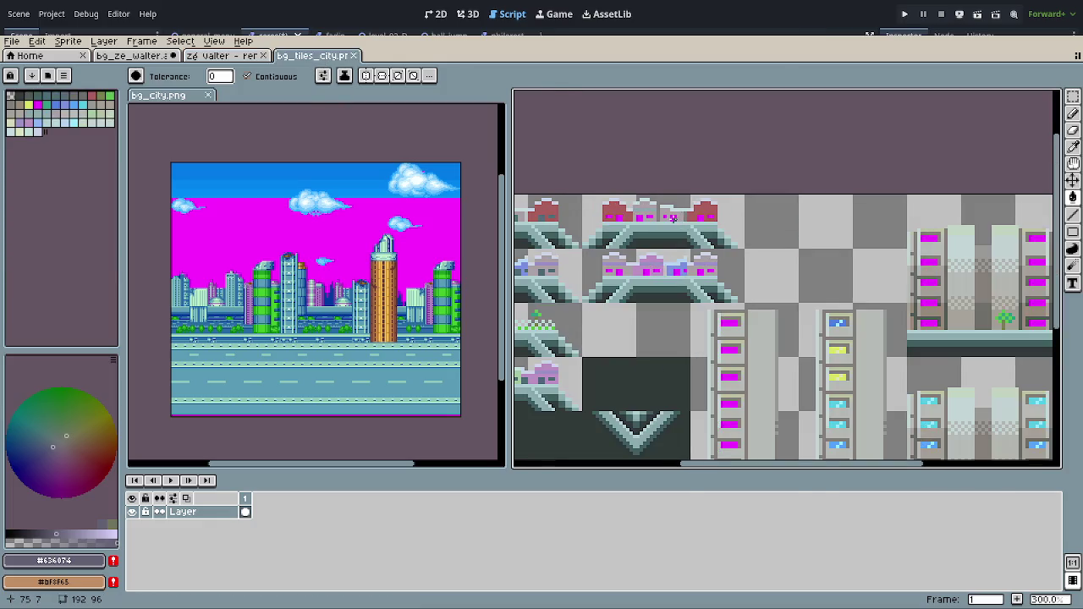
scroll(689, 272, up, 1)
scroll(773, 244, up, 1)
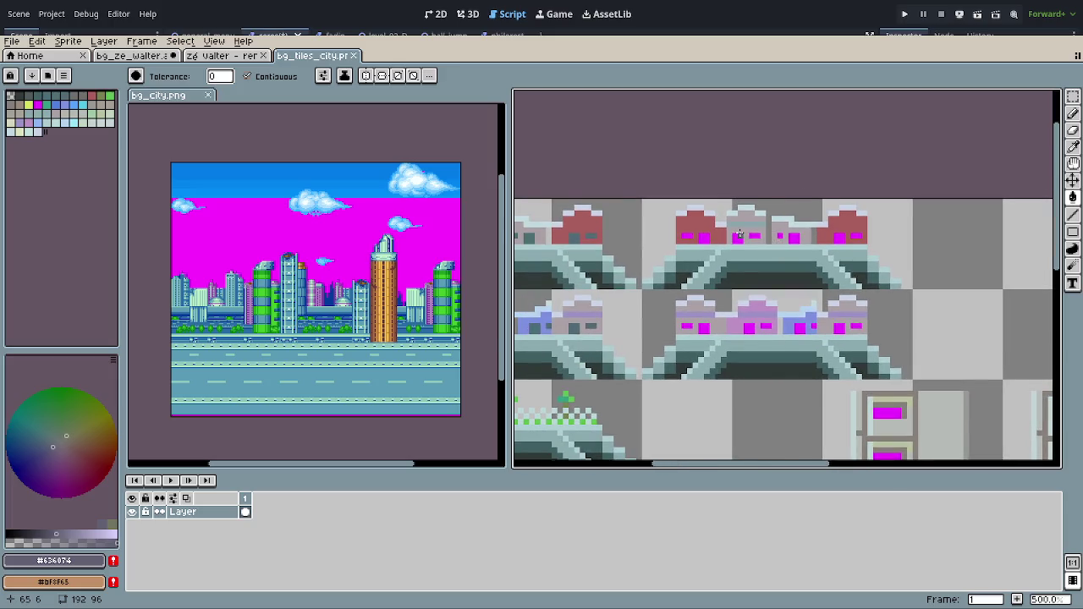
scroll(752, 246, down, 1)
drag(733, 267, 782, 239)
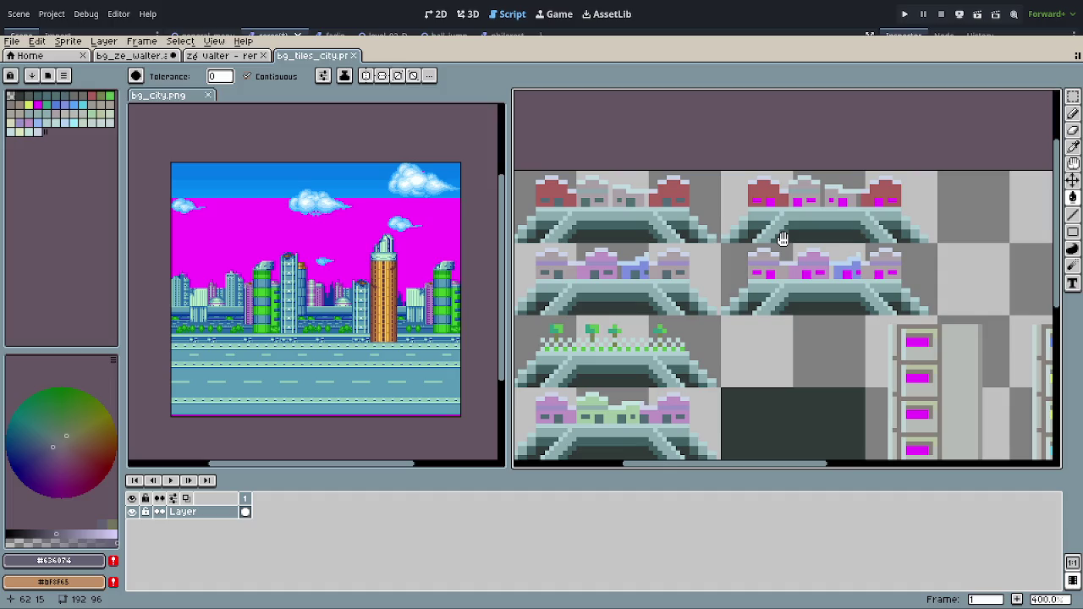
drag(783, 239, 808, 234)
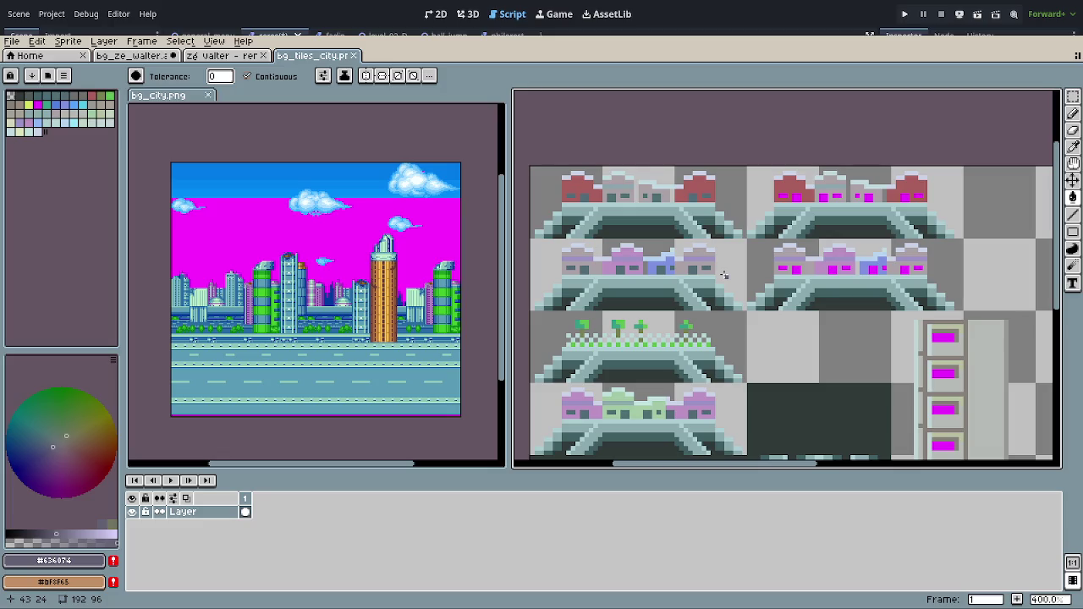
scroll(724, 275, down, 1)
mouse_move(724, 275)
mouse_down()
mouse_move(639, 236)
mouse_move(513, 232)
mouse_move(574, 304)
mouse_move(728, 304)
mouse_move(920, 242)
mouse_move(760, 211)
mouse_move(548, 223)
mouse_up()
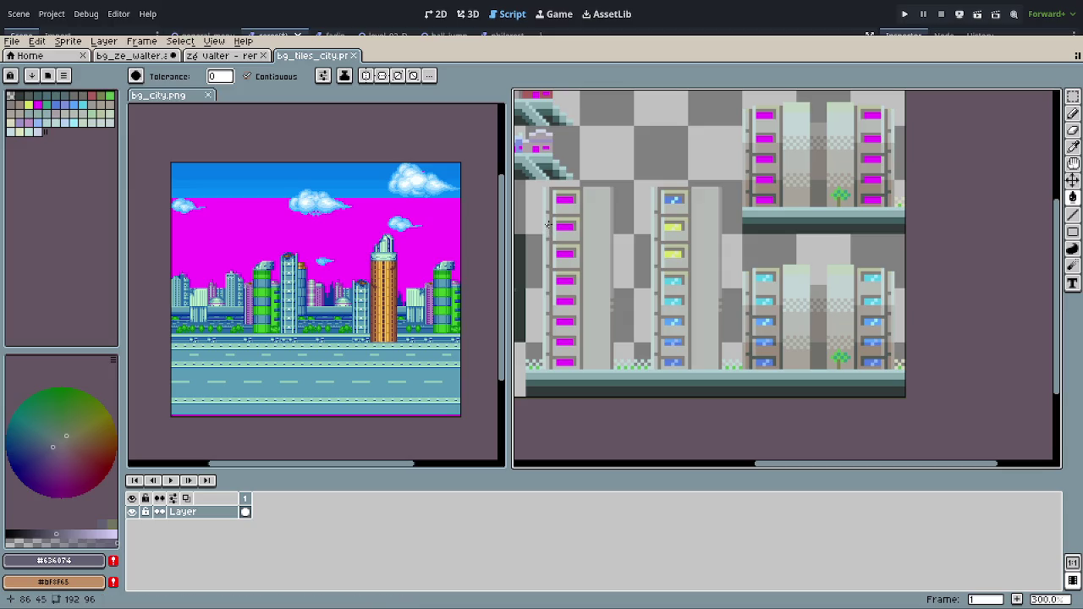
Step: Marquee-select the blue-window and wide building tiles, adding the overpass column
key(m)
mouse_move(634, 179)
mouse_down()
mouse_move(686, 230)
mouse_move(737, 336)
mouse_move(740, 385)
mouse_move(739, 372)
mouse_up()
drag(743, 234, 905, 397)
scroll(765, 332, down, 1)
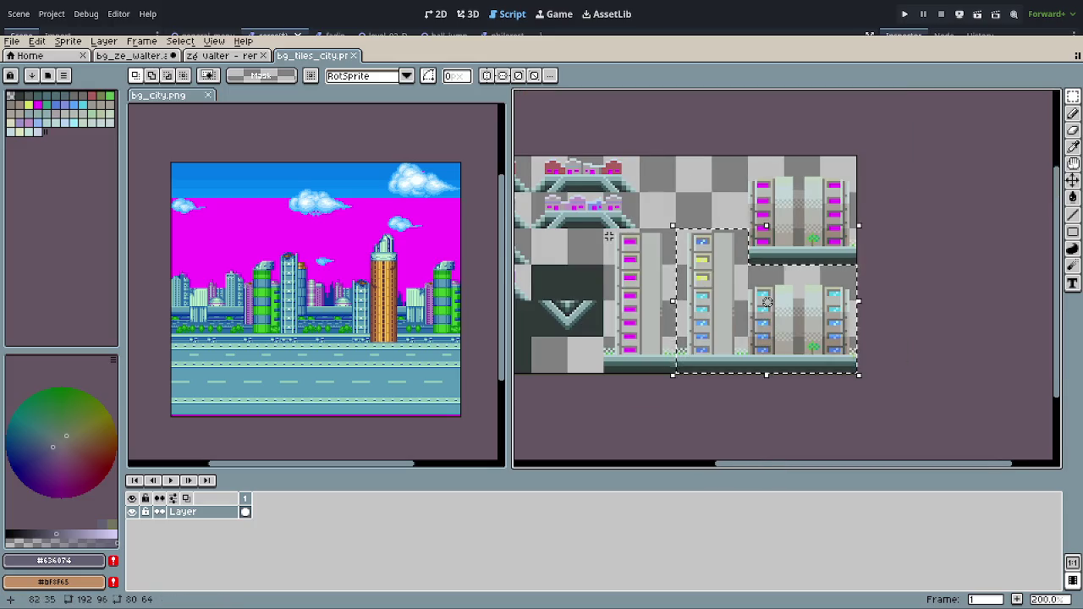
scroll(685, 277, up, 2)
drag(685, 277, 684, 266)
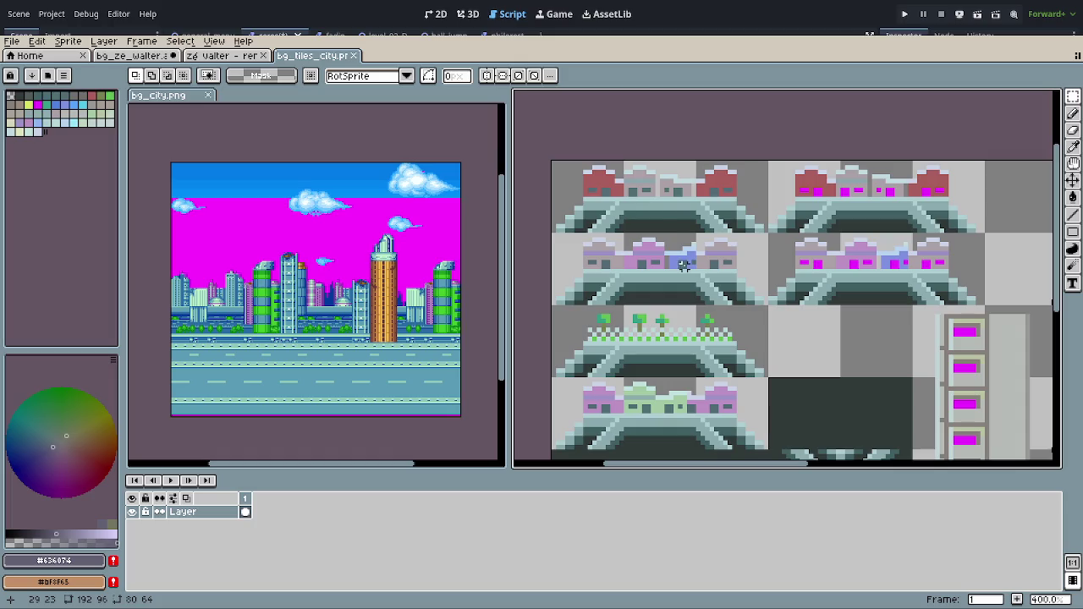
mouse_move(567, 185)
mouse_down()
mouse_move(726, 414)
mouse_move(695, 314)
mouse_up()
scroll(726, 415, down, 1)
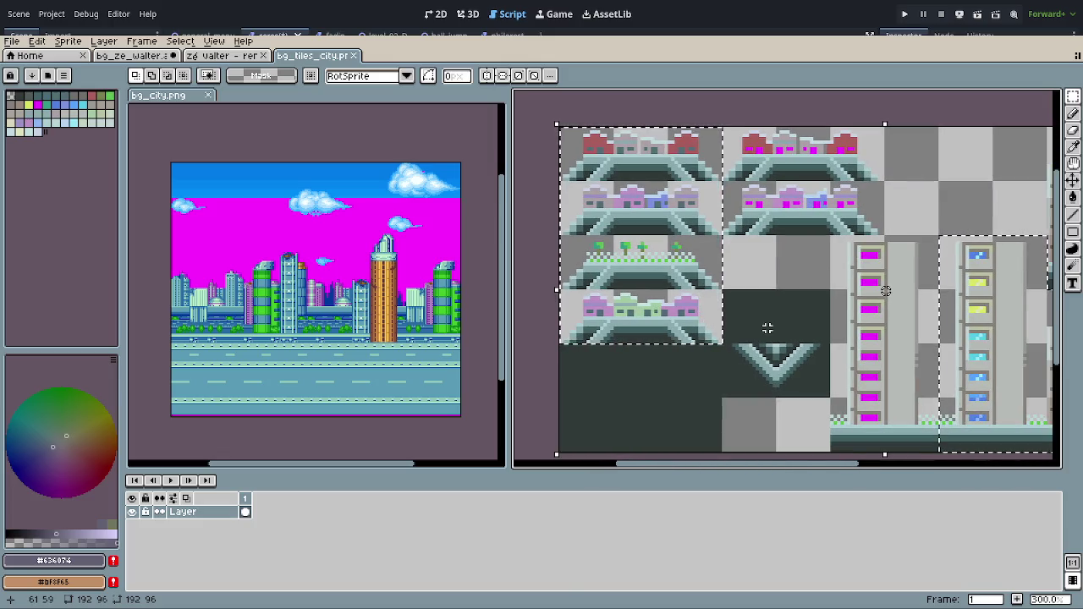
click(206, 57)
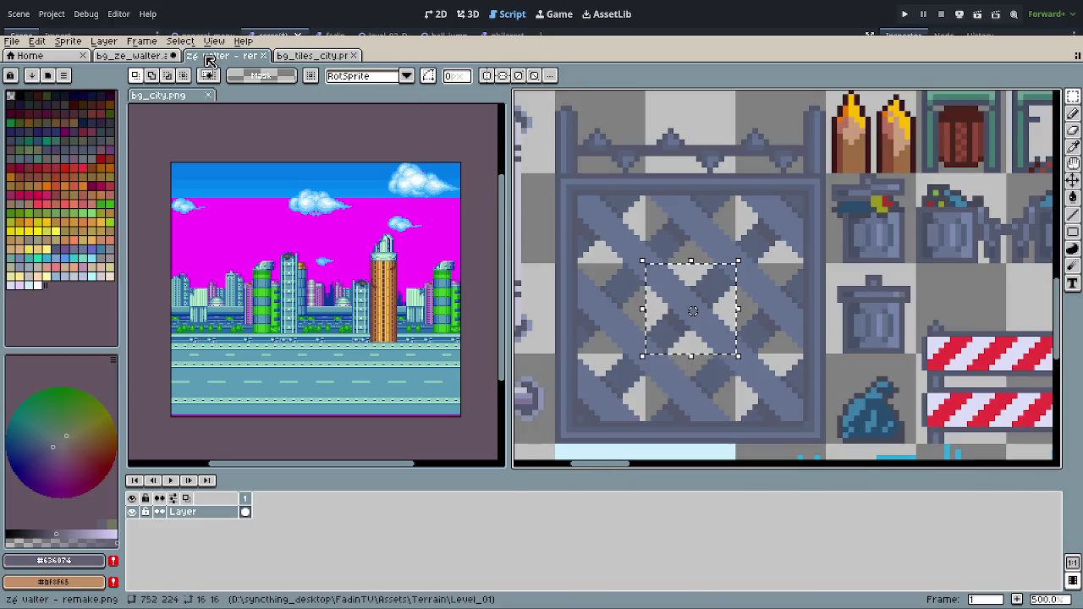
Step: Paste the overpass and building tiles into bg_ze_walter and commit them above the road tile
click(142, 57)
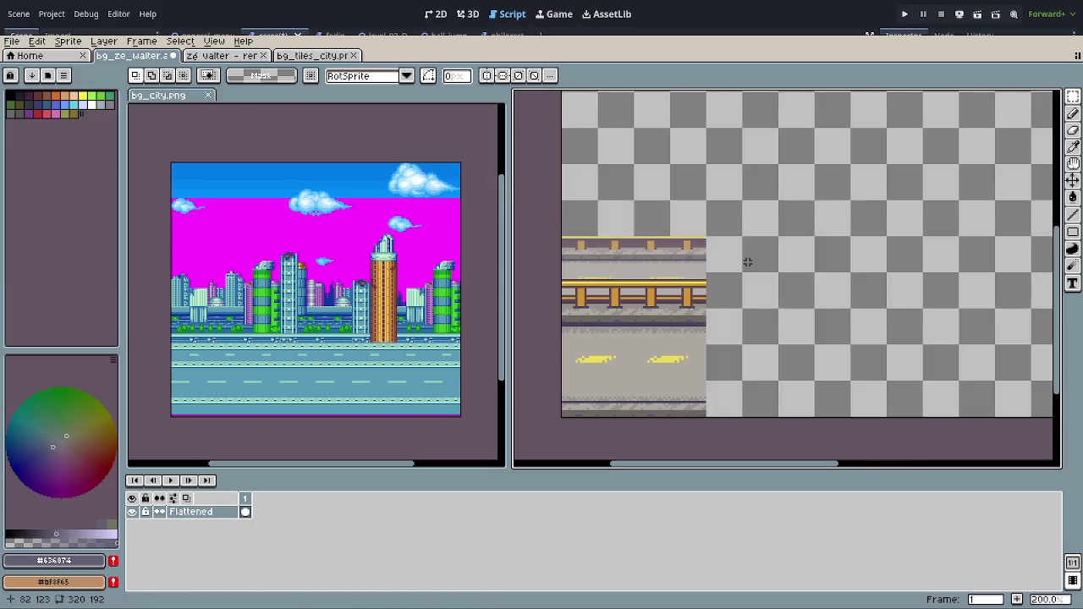
key(ctrl+v)
drag(826, 261, 812, 384)
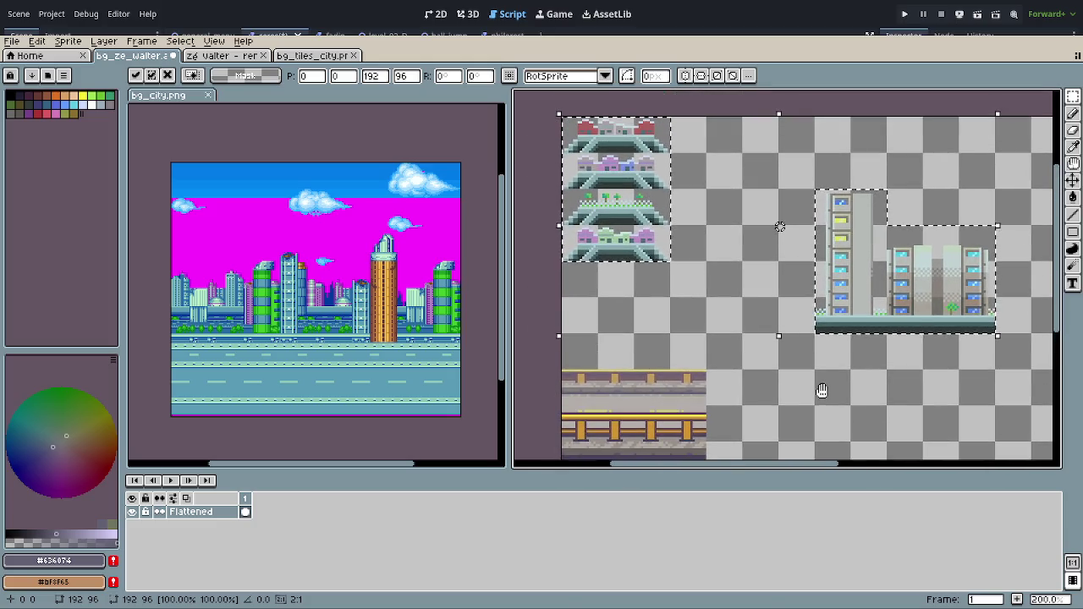
click(750, 338)
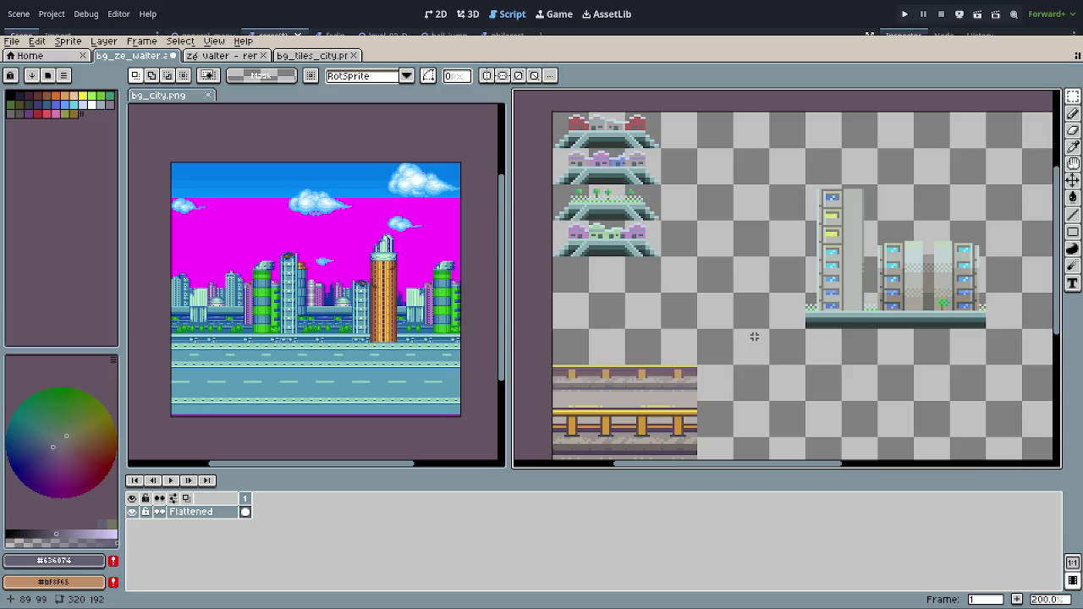
Step: Sample the light grey from the road tile and bring the bridge railing into view
scroll(744, 266, up, 1)
scroll(732, 244, up, 1)
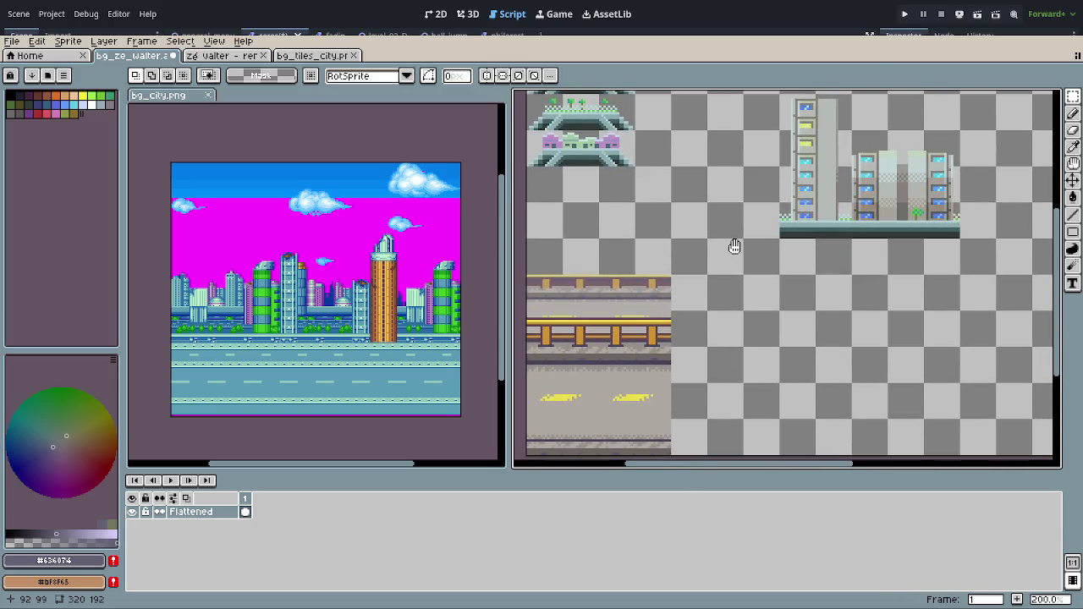
scroll(667, 359, up, 1)
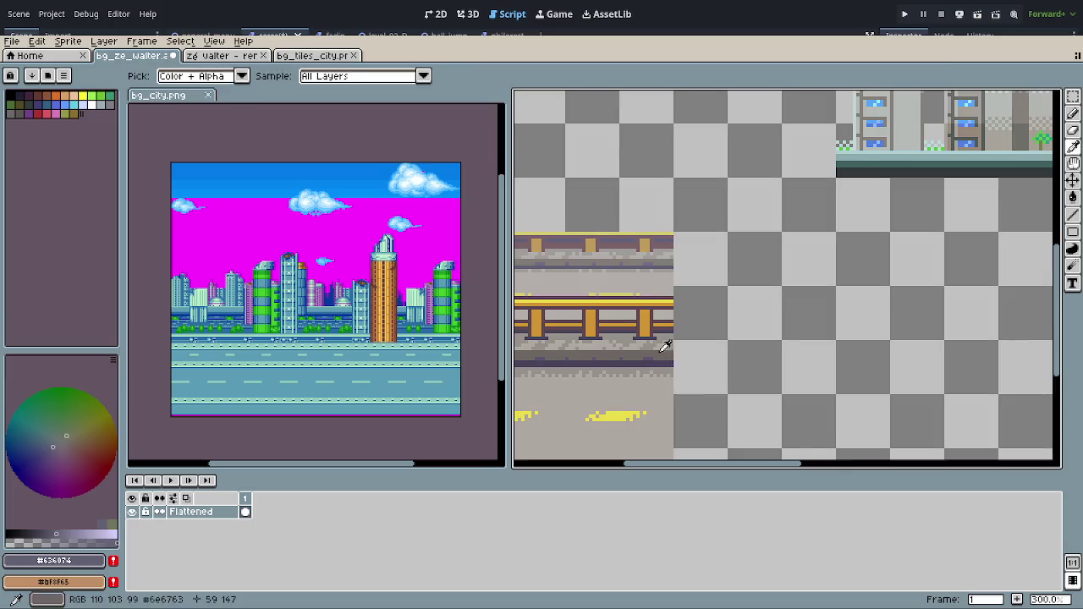
ctrl+click(941, 203)
scroll(941, 202, up, 3)
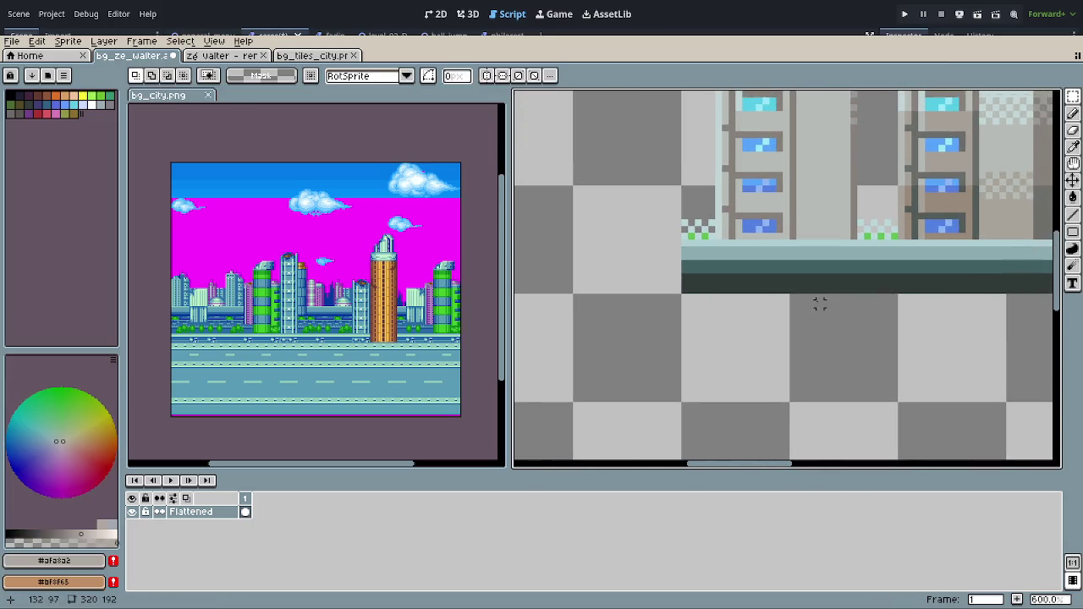
scroll(801, 242, down, 1)
scroll(720, 393, down, 4)
scroll(698, 317, left, 4)
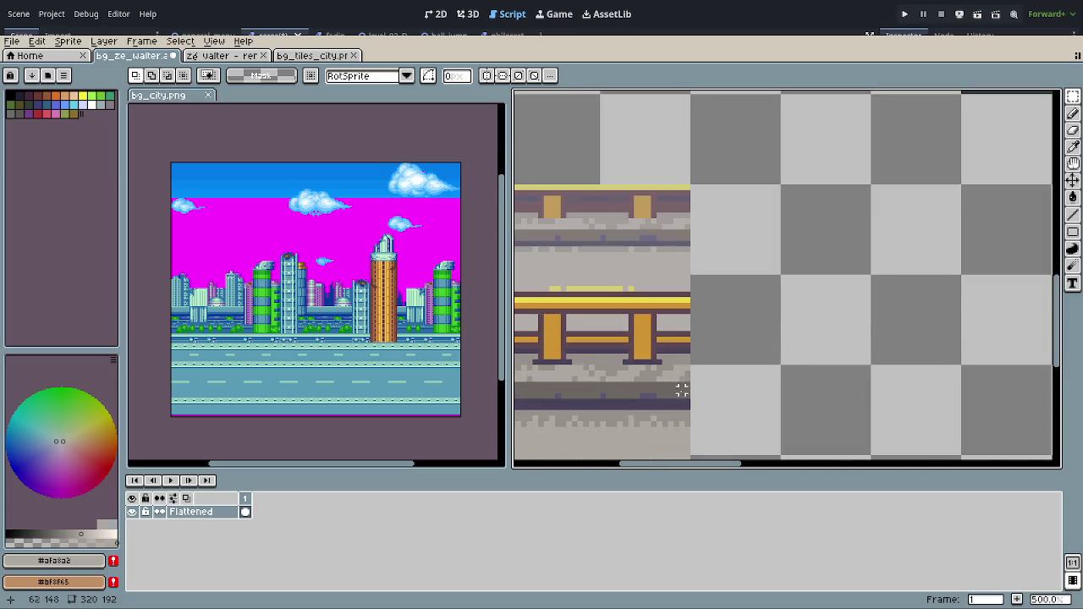
scroll(853, 203, up, 5)
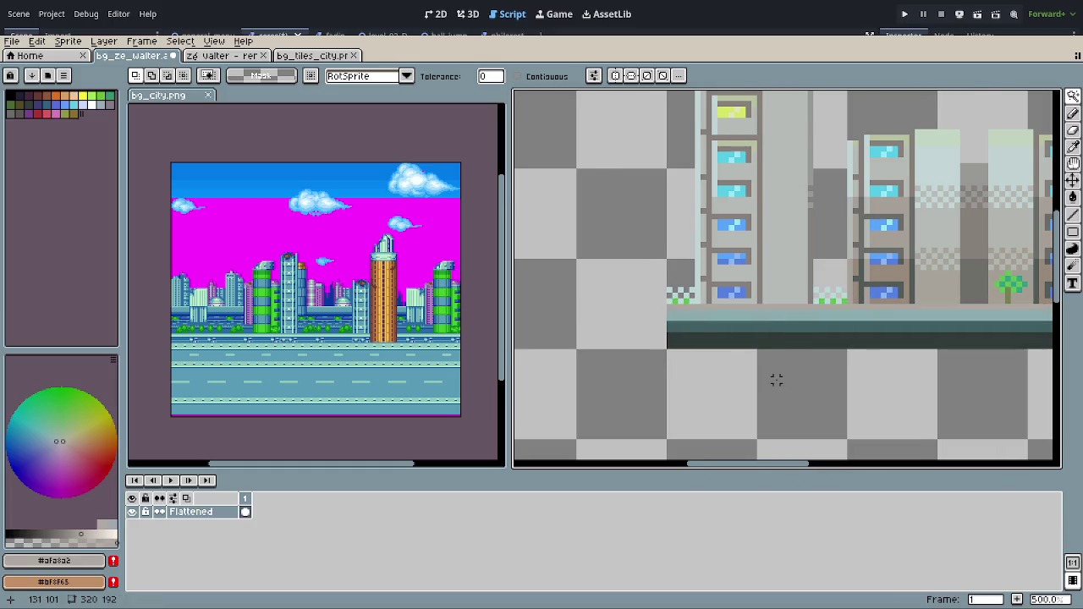
scroll(692, 391, down, 1)
drag(692, 391, 908, 177)
Step: Eyedrop a grey and the dark purple from the bridge railing
key(o)
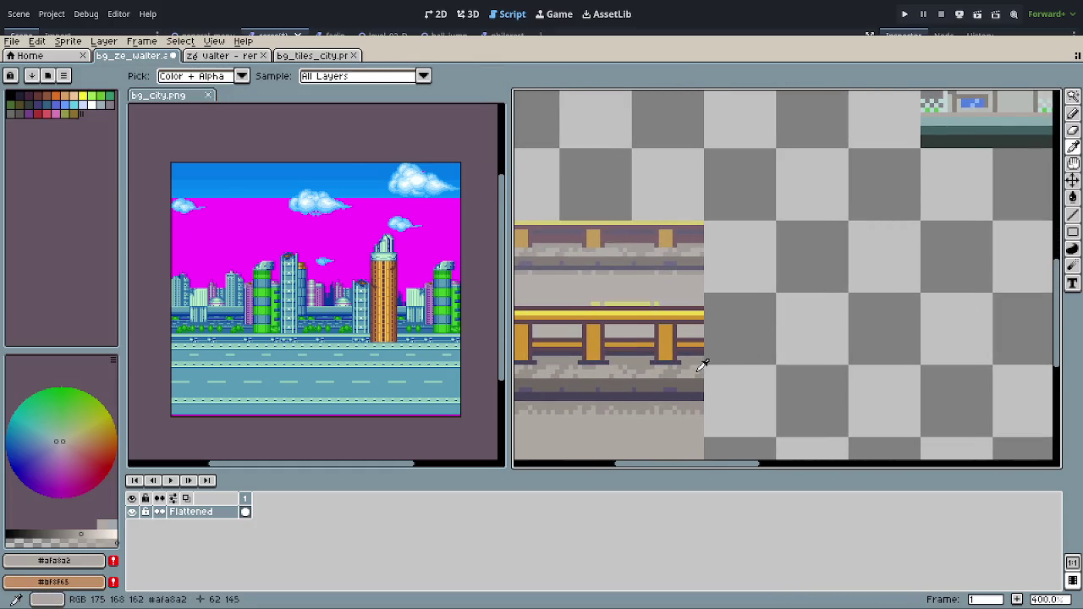
click(693, 359)
key(q)
drag(889, 225, 688, 428)
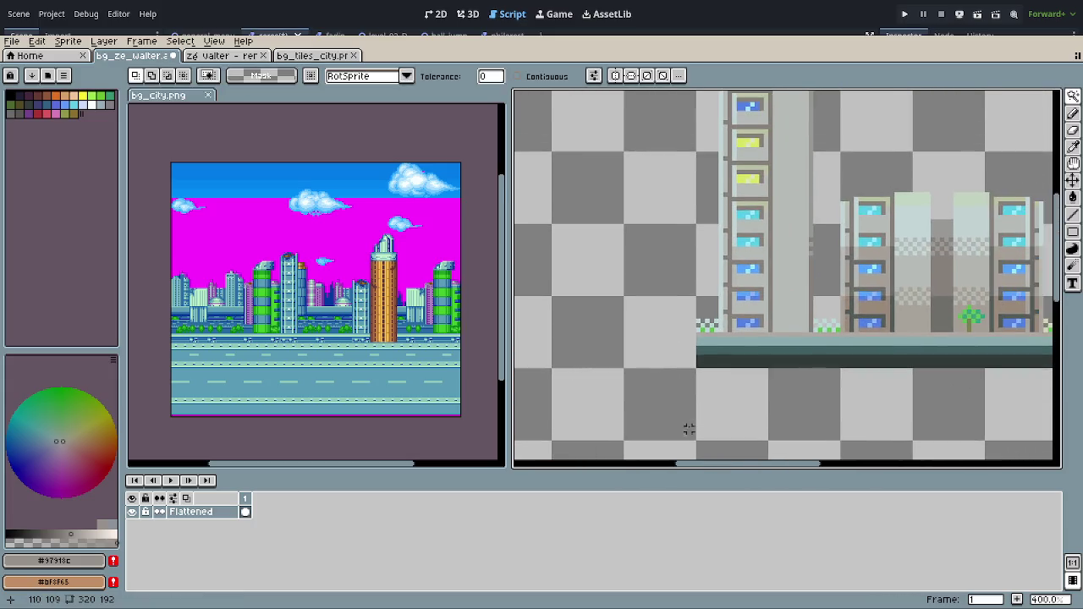
scroll(730, 364, up, 1)
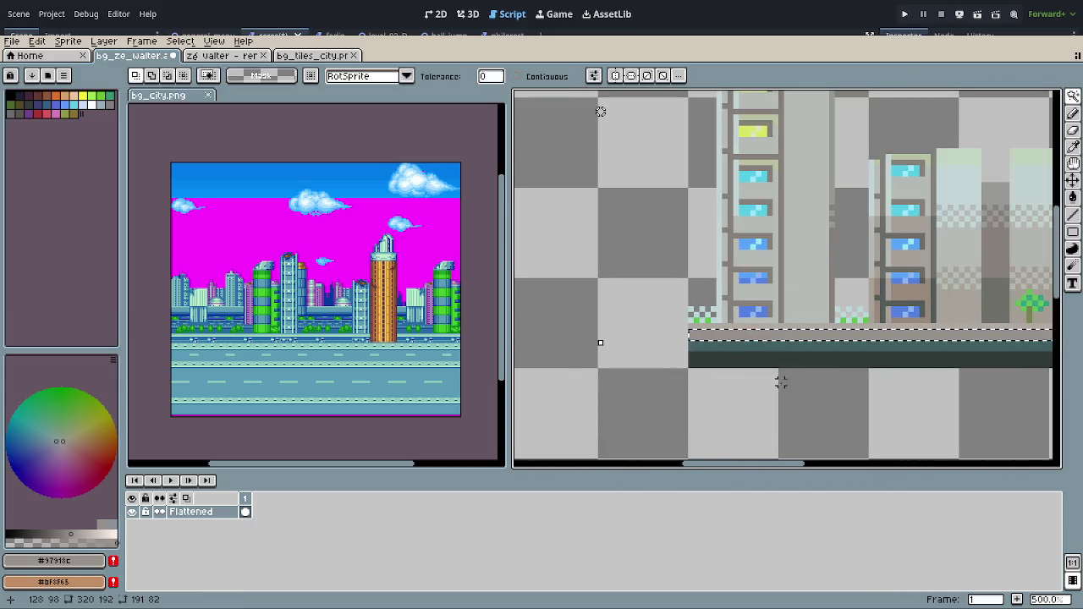
scroll(730, 404, down, 1)
drag(730, 404, 916, 223)
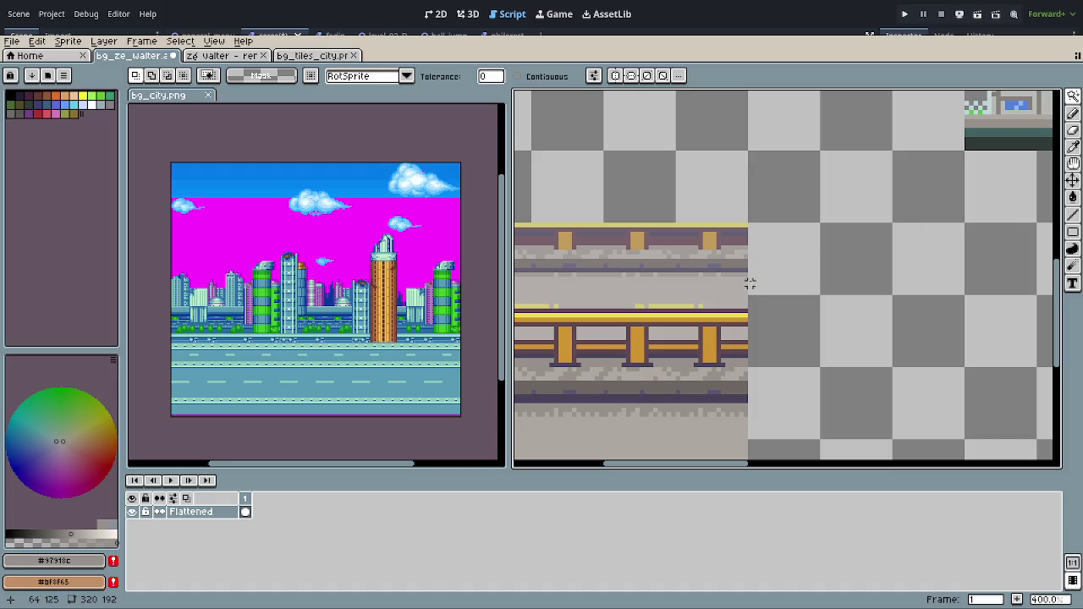
scroll(709, 378, up, 1)
key(o)
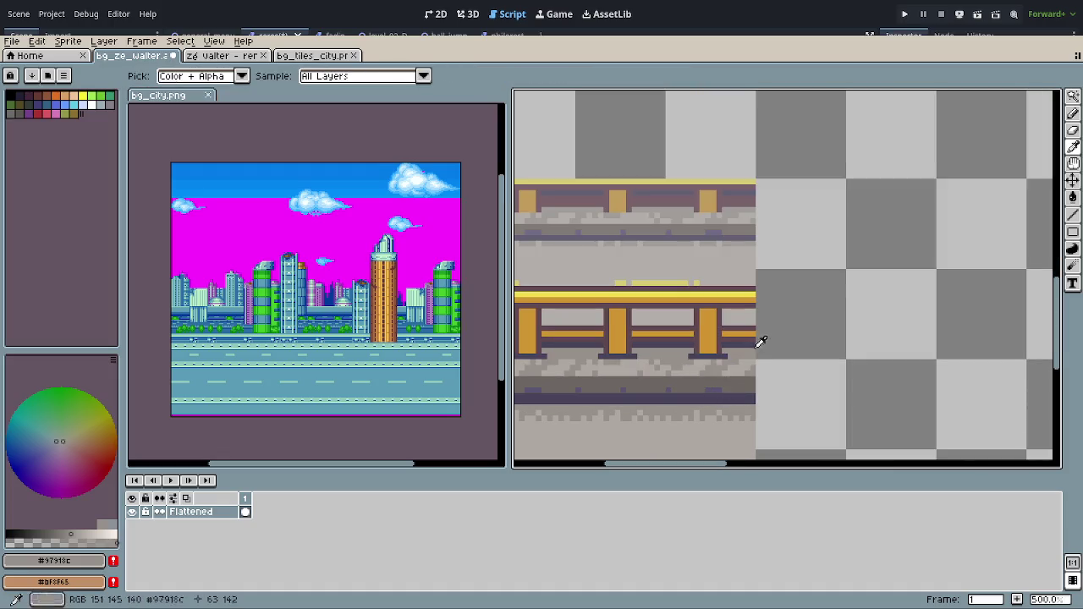
click(750, 339)
key(w)
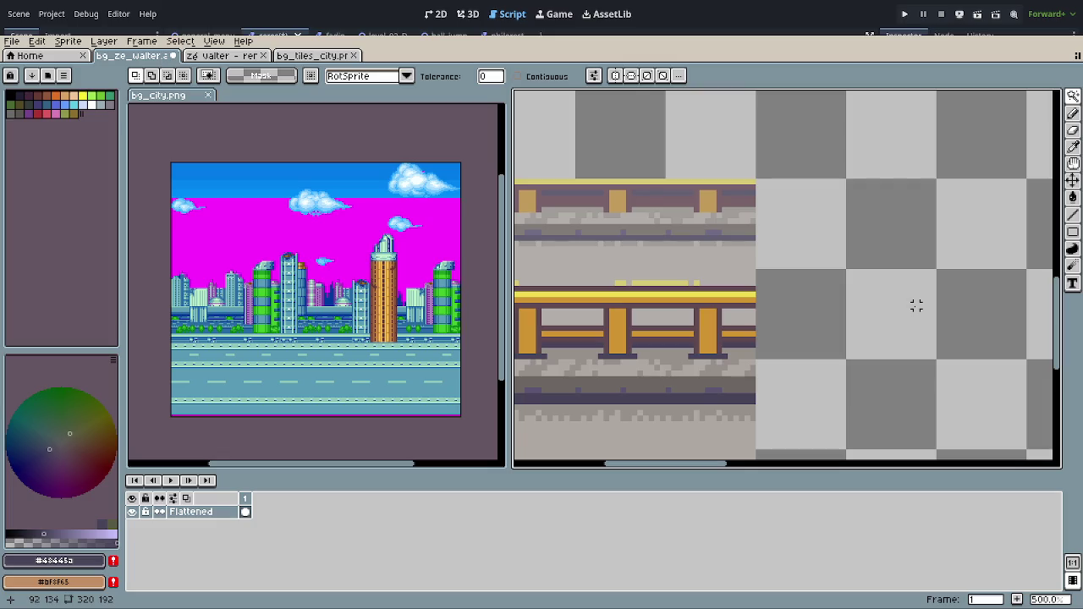
Step: Sample a mid purple-grey and a warm grey from the road
key(o)
click(715, 382)
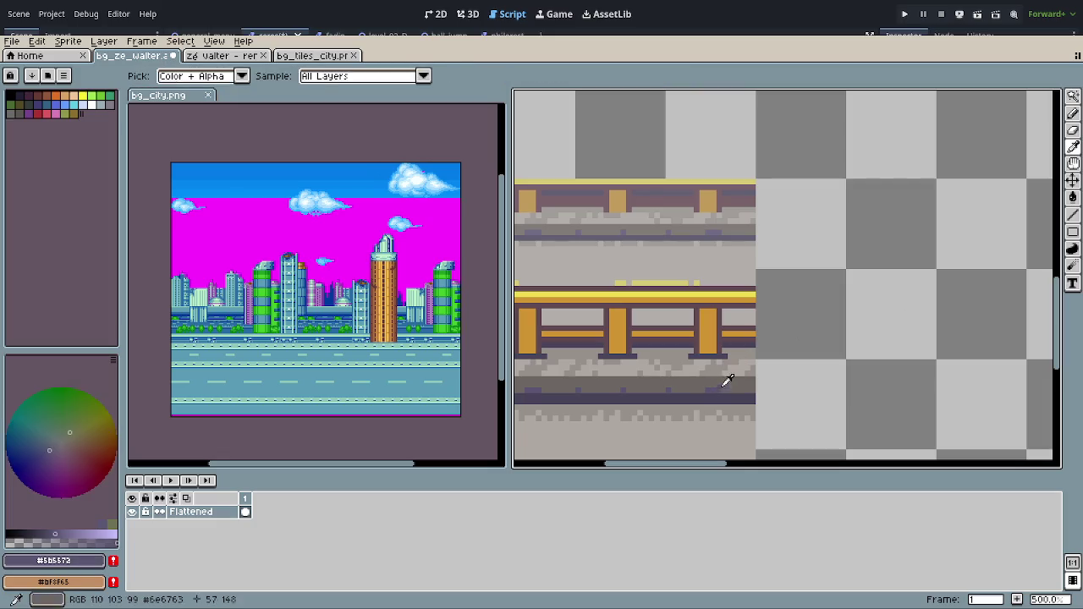
key(w)
key(o)
click(750, 375)
key(w)
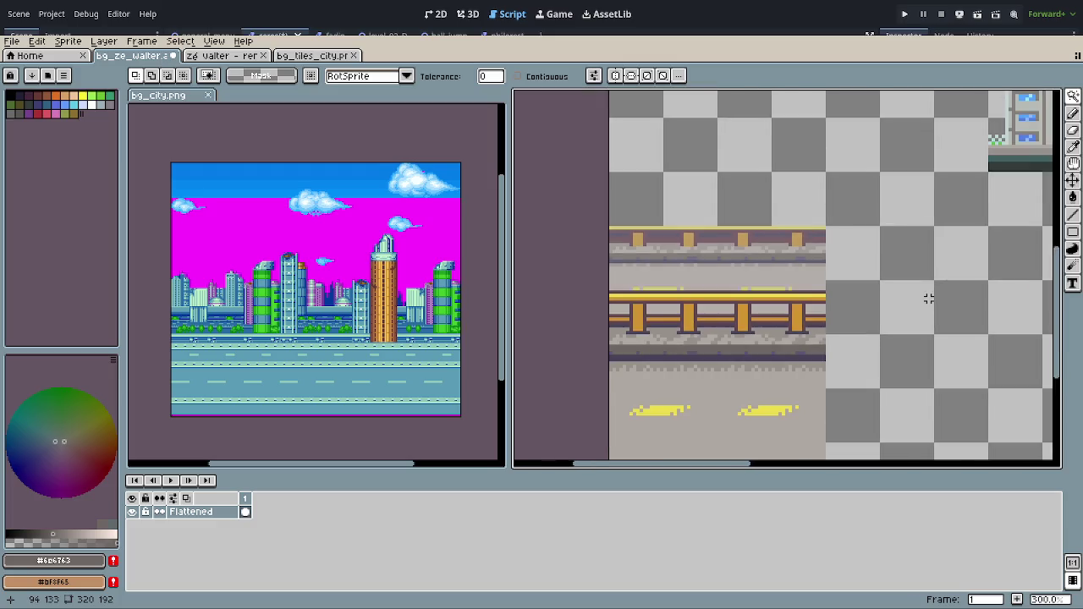
Step: Fill the dark strip under the pasted building floor with purple-grey #5b5572
scroll(928, 297, down, 2)
scroll(717, 296, up, 2)
scroll(685, 290, up, 1)
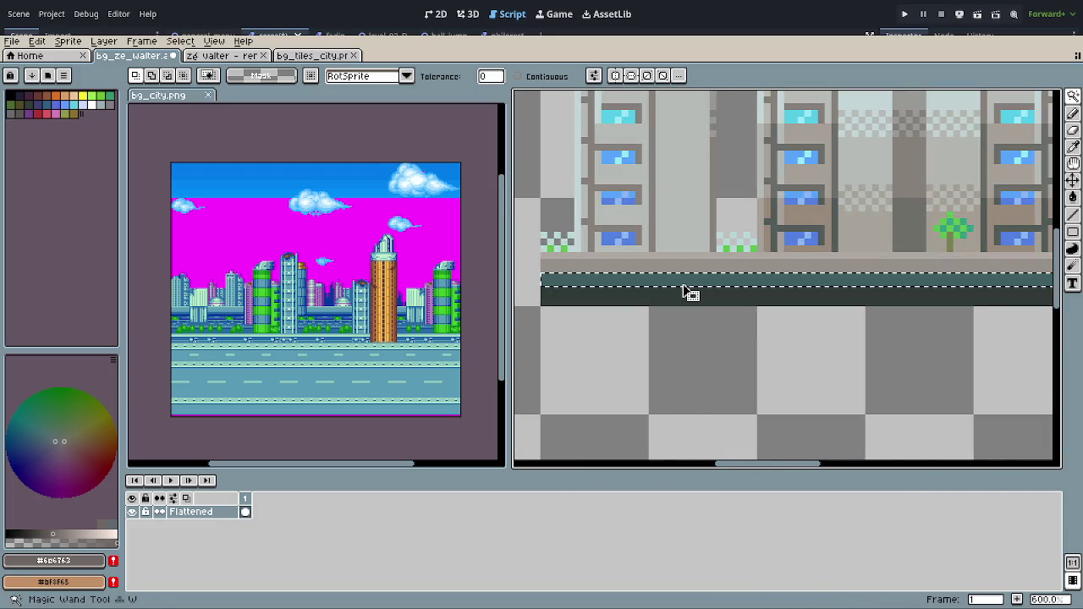
scroll(722, 363, down, 2)
drag(723, 363, 964, 229)
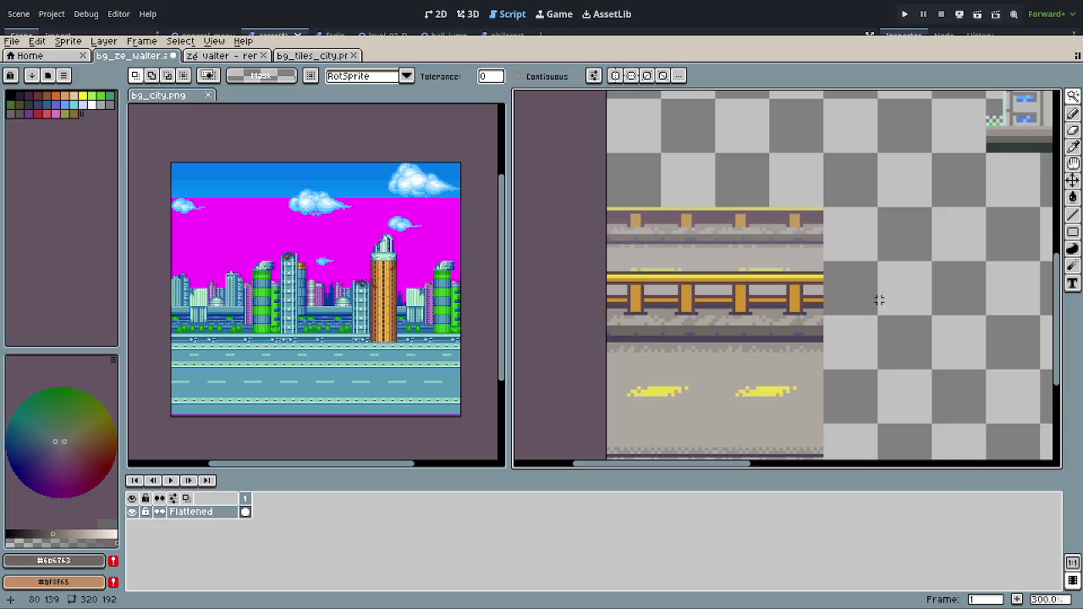
scroll(805, 366, up, 2)
scroll(805, 366, down, 1)
drag(727, 329, 639, 408)
click(713, 261)
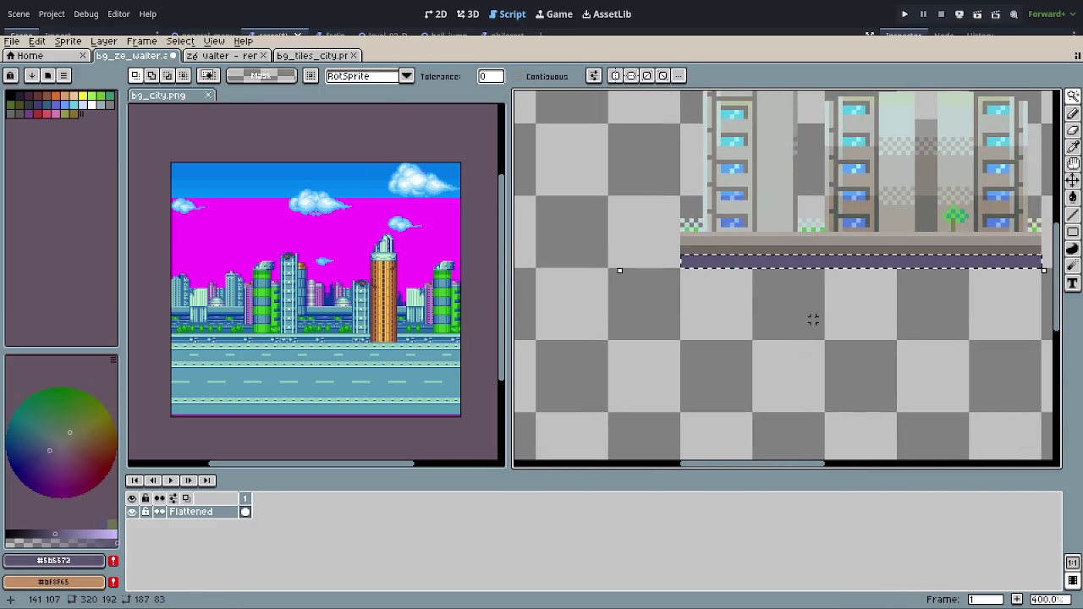
scroll(817, 319, down, 1)
scroll(829, 317, down, 1)
scroll(846, 317, up, 1)
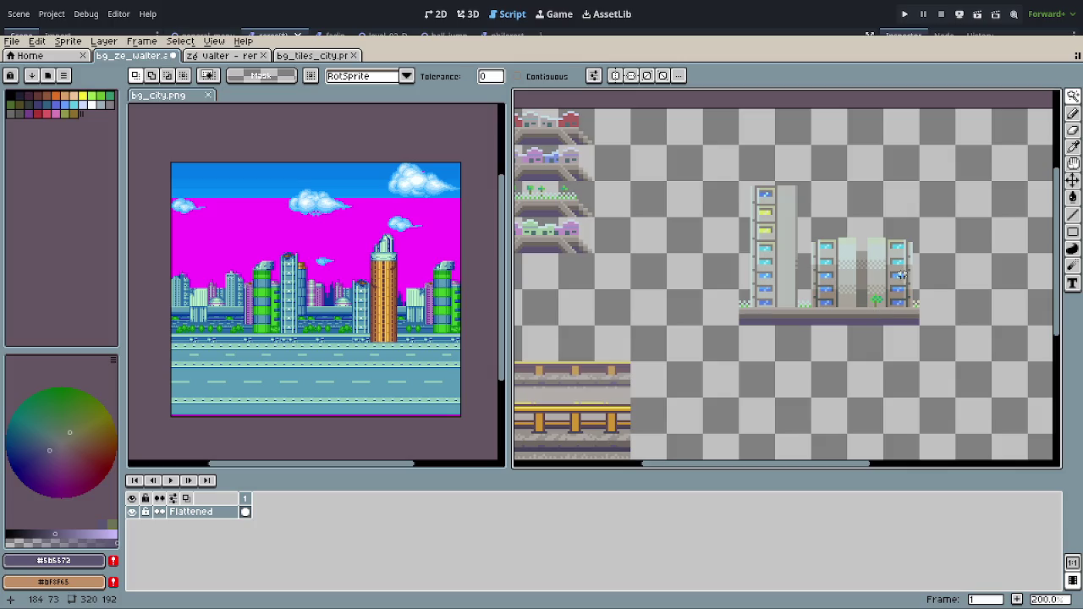
Step: Zoom in and rectangle-select the smaller window-tower pair with the tree
drag(732, 356, 789, 345)
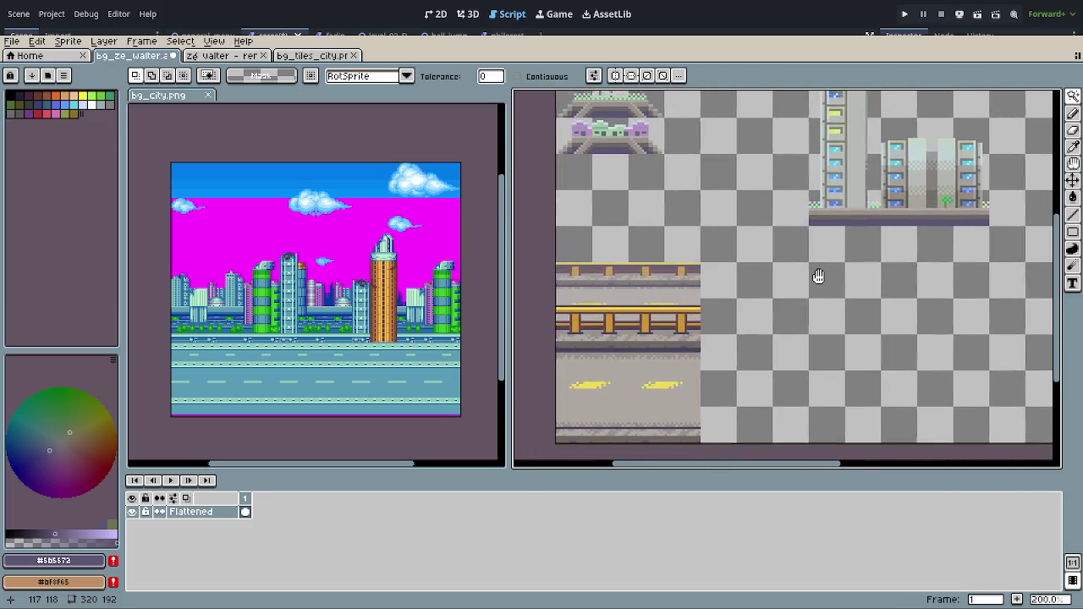
scroll(761, 385, up, 2)
scroll(766, 382, up, 2)
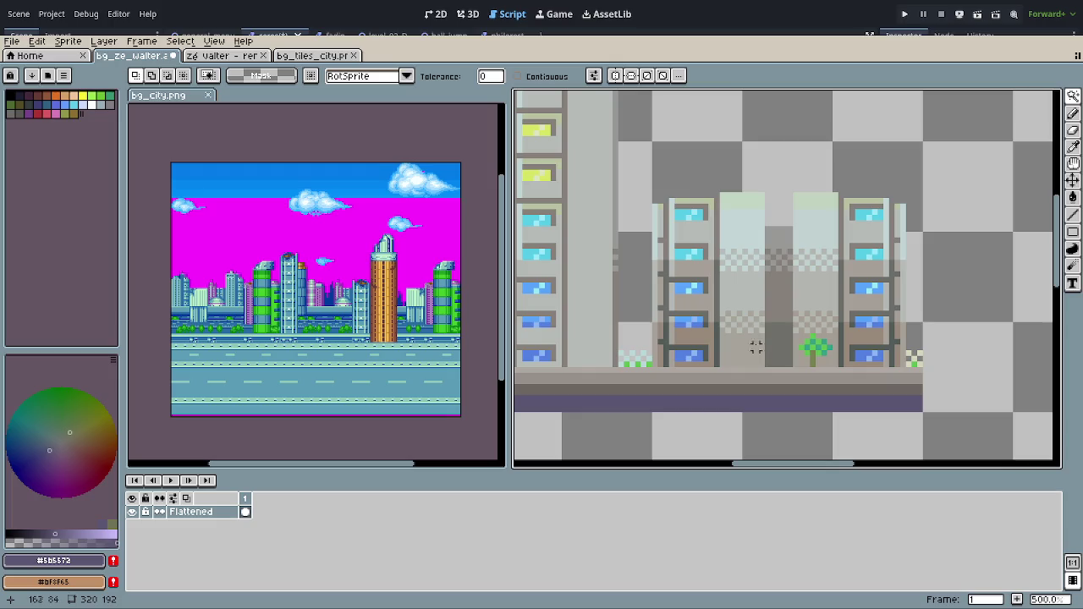
scroll(734, 289, up, 1)
key(m)
drag(659, 168, 893, 338)
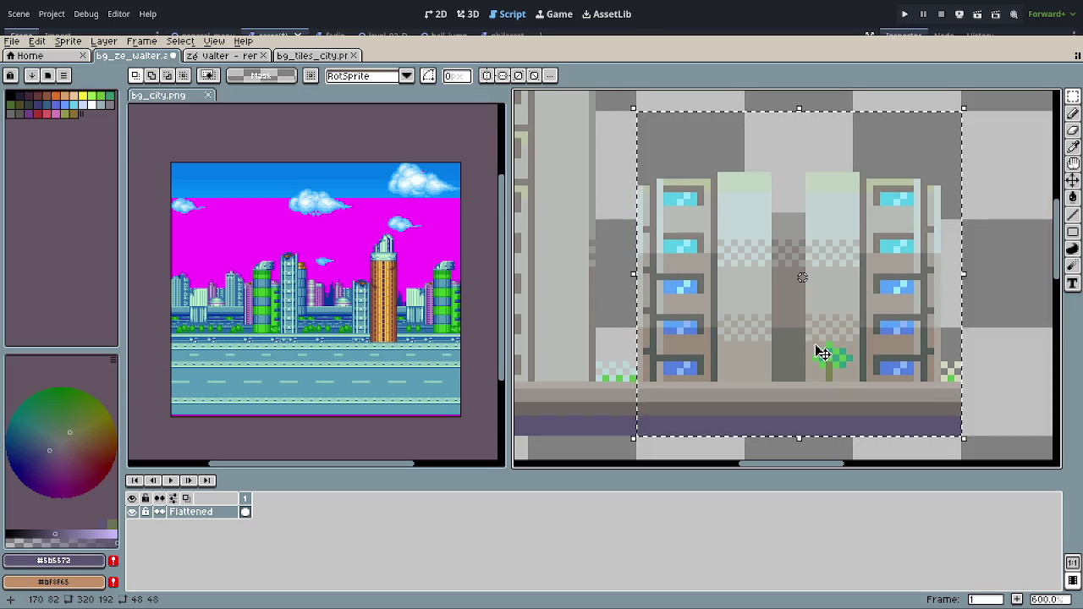
Step: Fill both pale columns between the towers with the light grey #afa8a2
click(757, 394)
click(904, 399)
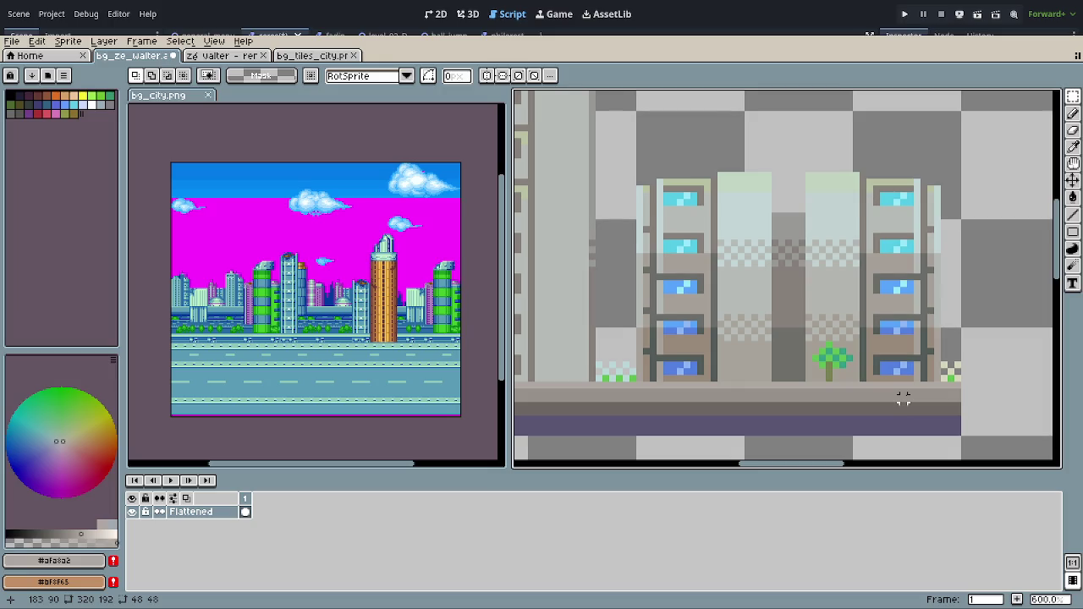
key(q)
click(749, 310)
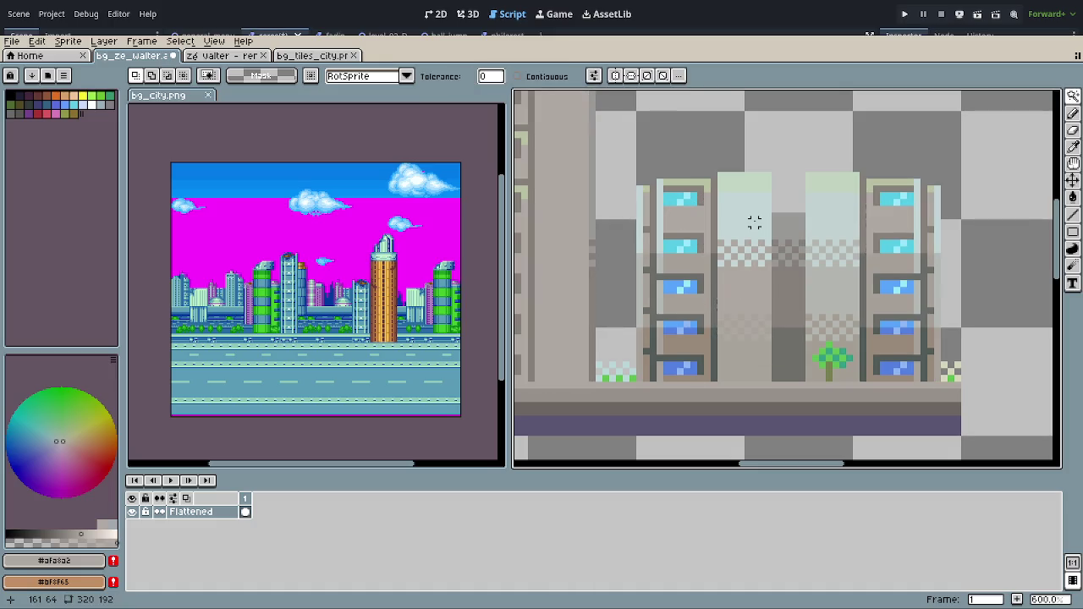
click(751, 211)
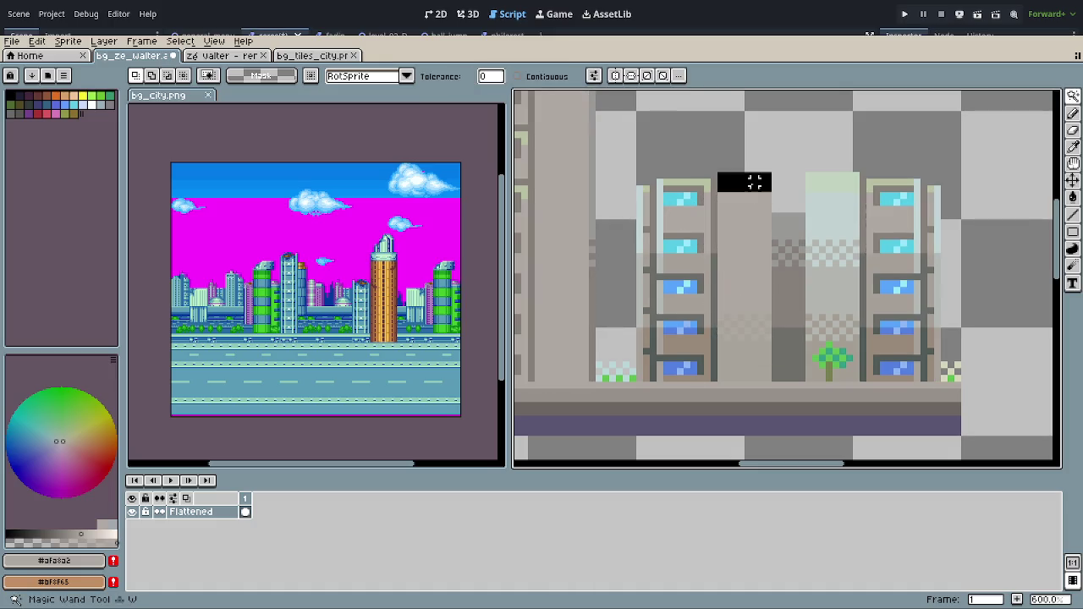
click(836, 291)
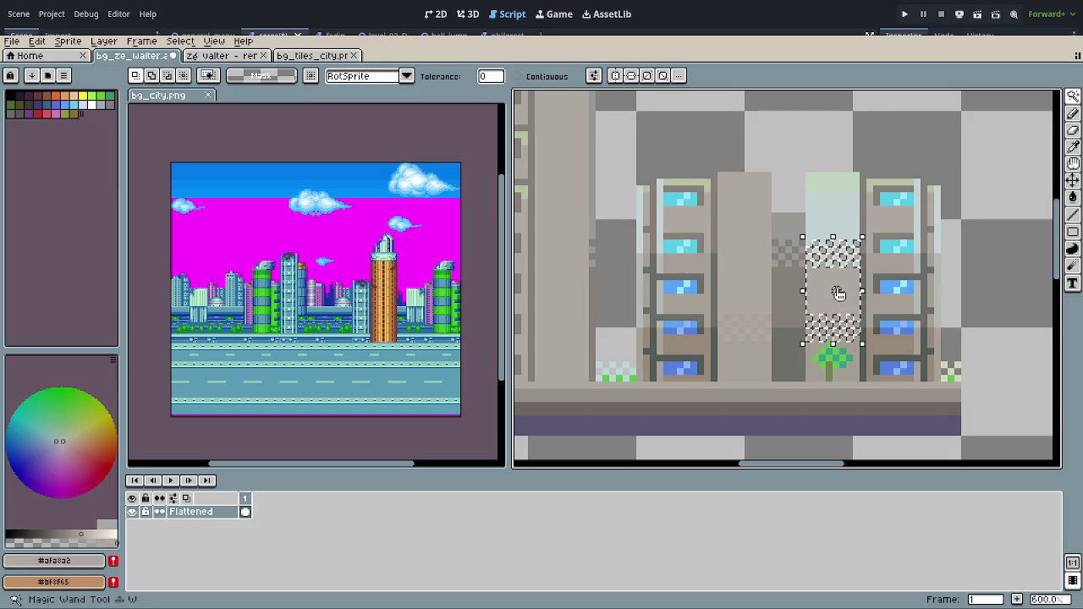
click(835, 184)
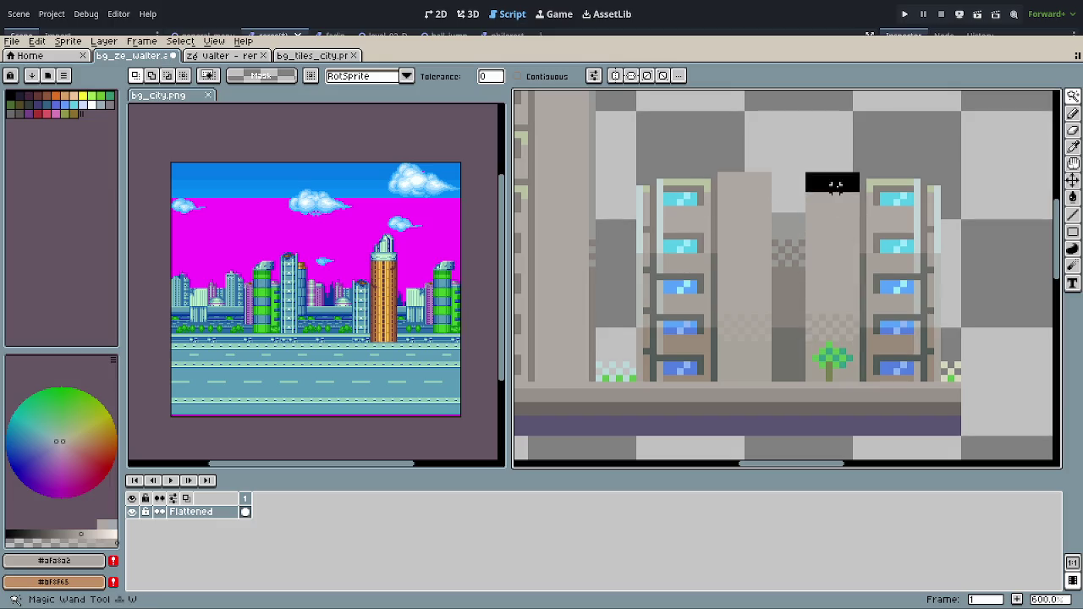
Step: Delete the leftover light cap pixels, then select the grey window-column regions using dark grey #6b6763
click(915, 196)
key(ctrl+x)
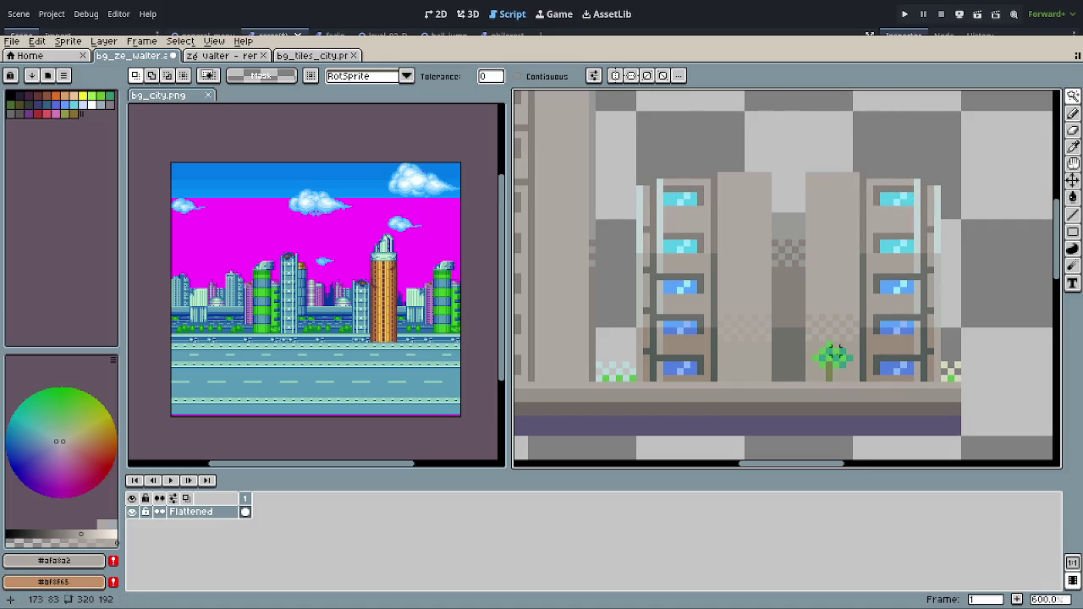
alt+click(753, 399)
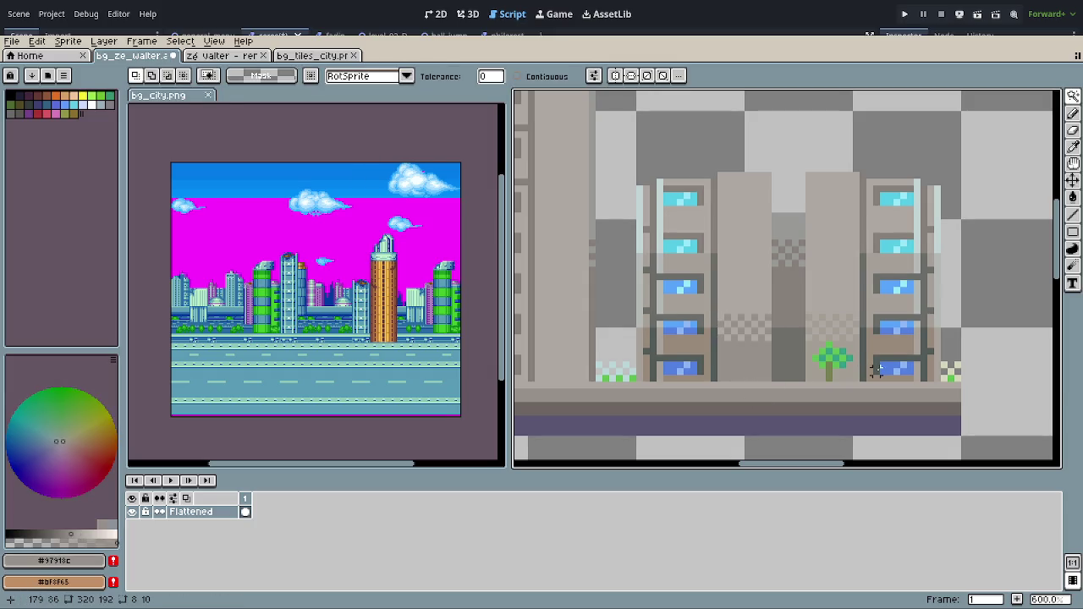
click(833, 359)
key(ctrl+shift+a)
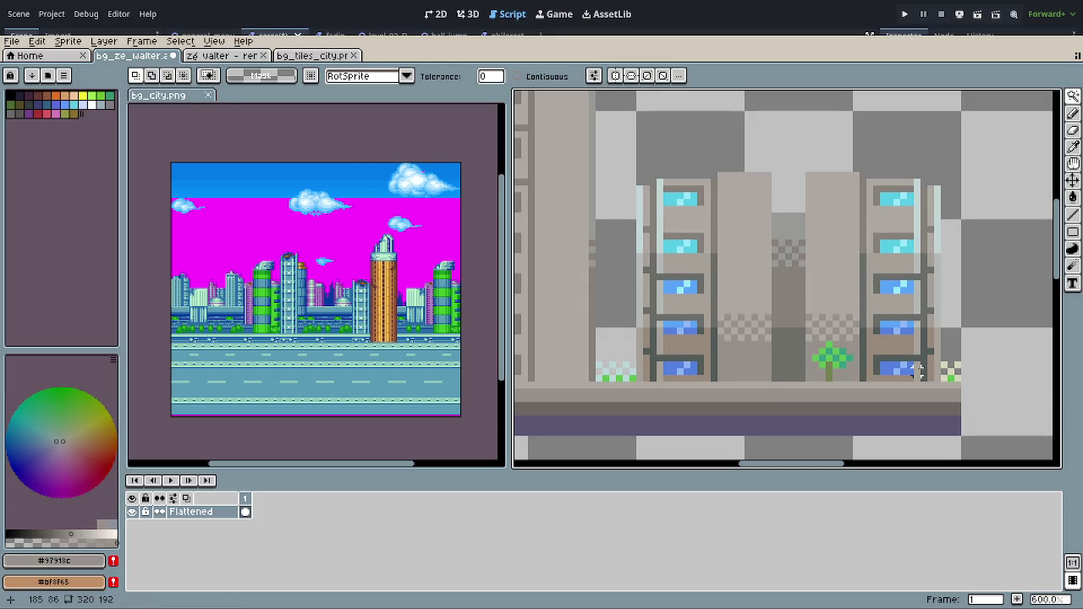
alt+click(825, 403)
click(801, 314)
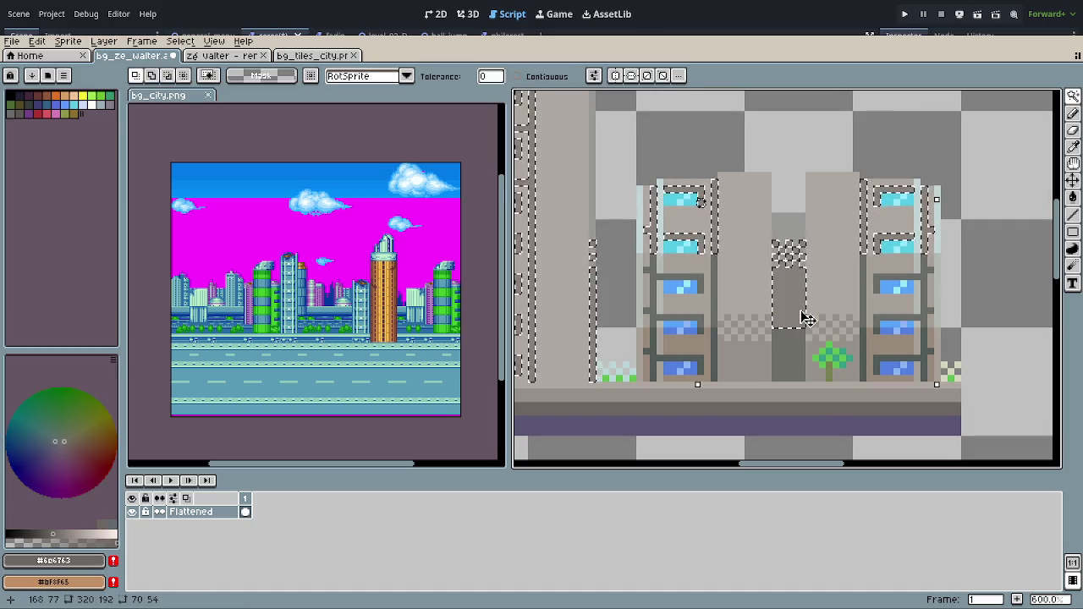
Step: Fill the lower gap between the middle columns with the road's dark purple #5b5572
key(ctrl+shift+a)
key(alt)
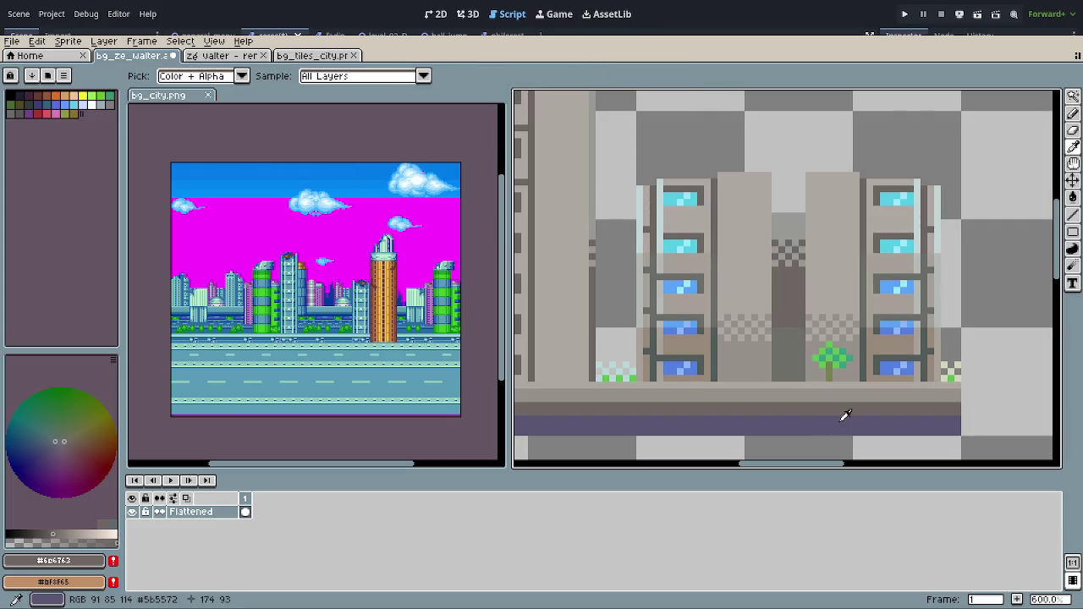
alt+click(843, 414)
click(801, 362)
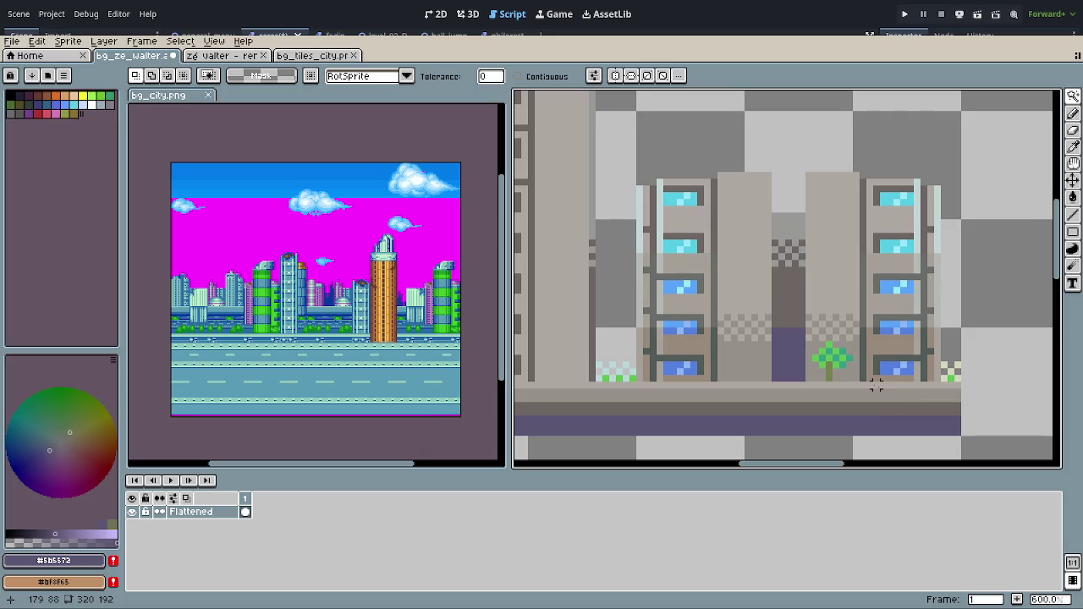
Step: Erase the pale #97918c strips along the towers' edges and zoom out
alt+click(809, 382)
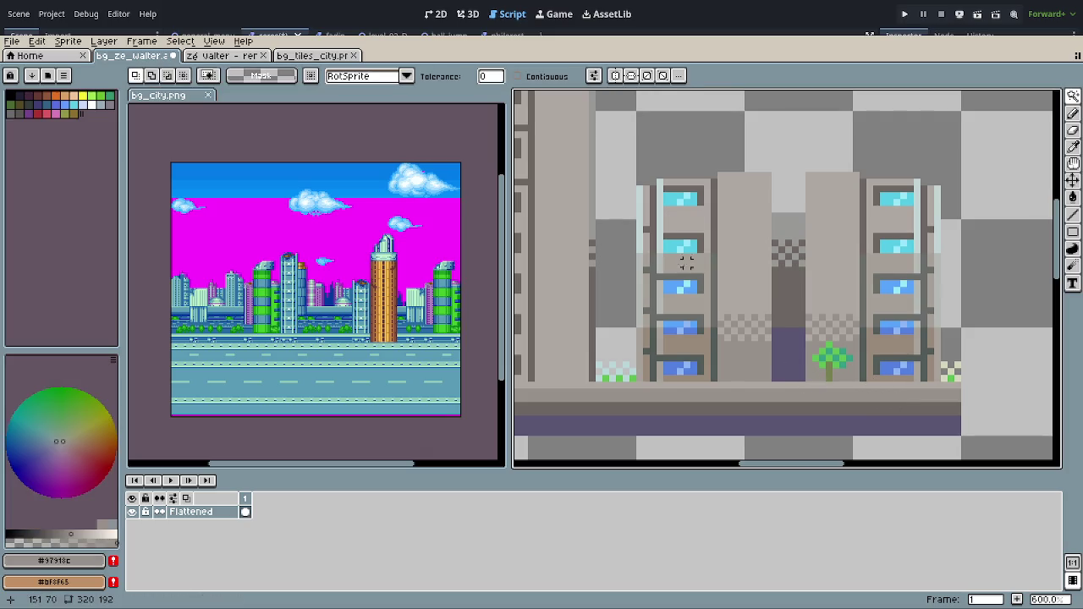
click(640, 228)
key(Delete)
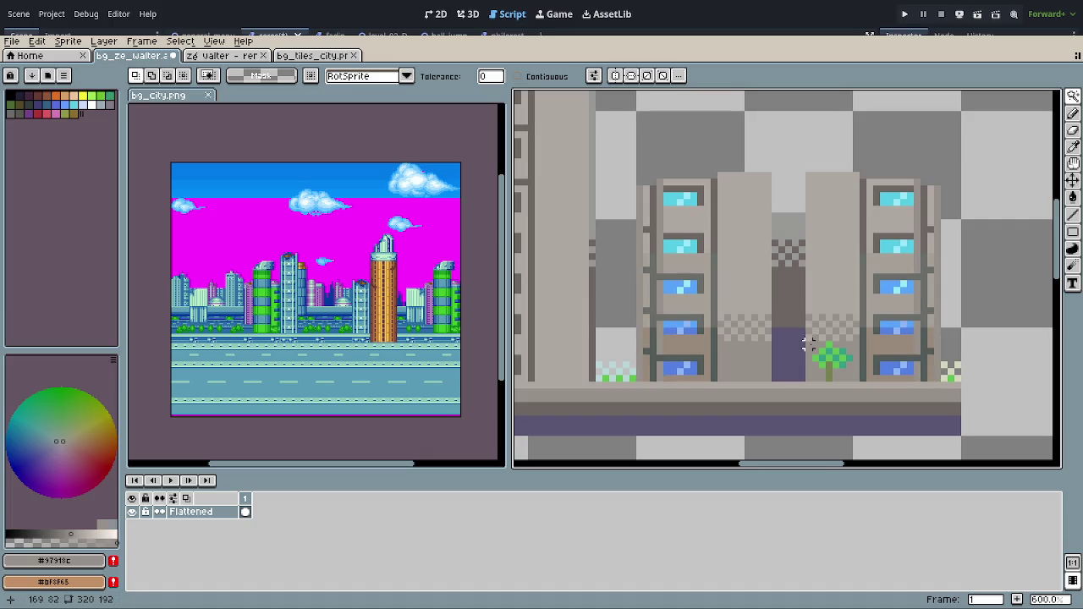
scroll(808, 344, down, 5)
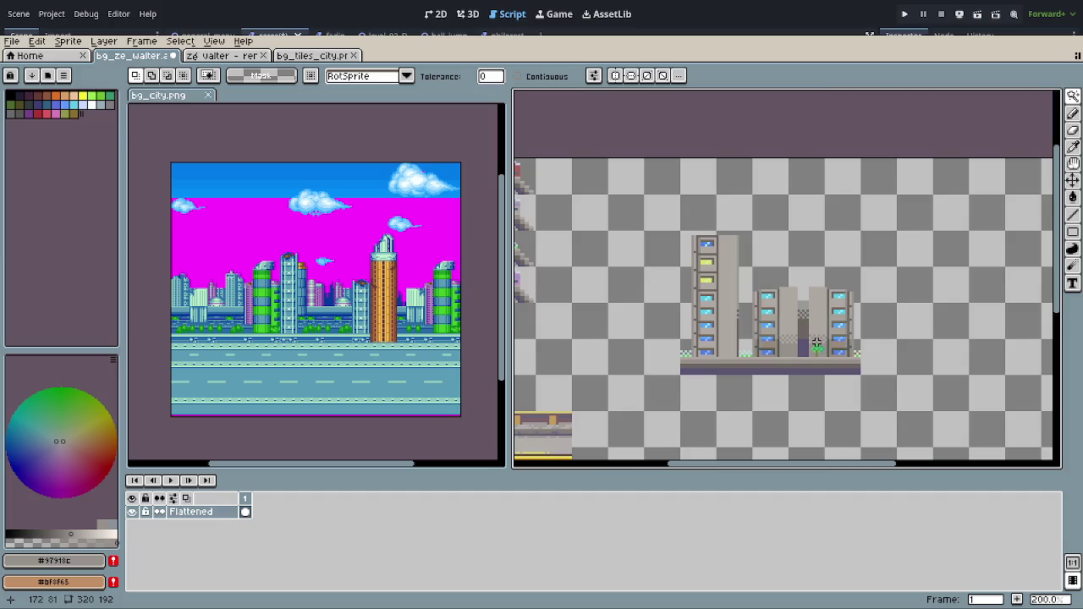
Step: Zoom back onto the building group and briefly magic-wand-select the wall patches beside the windows
mouse_move(817, 341)
mouse_down()
mouse_move(774, 313)
mouse_move(763, 362)
mouse_up()
scroll(739, 341, up, 2)
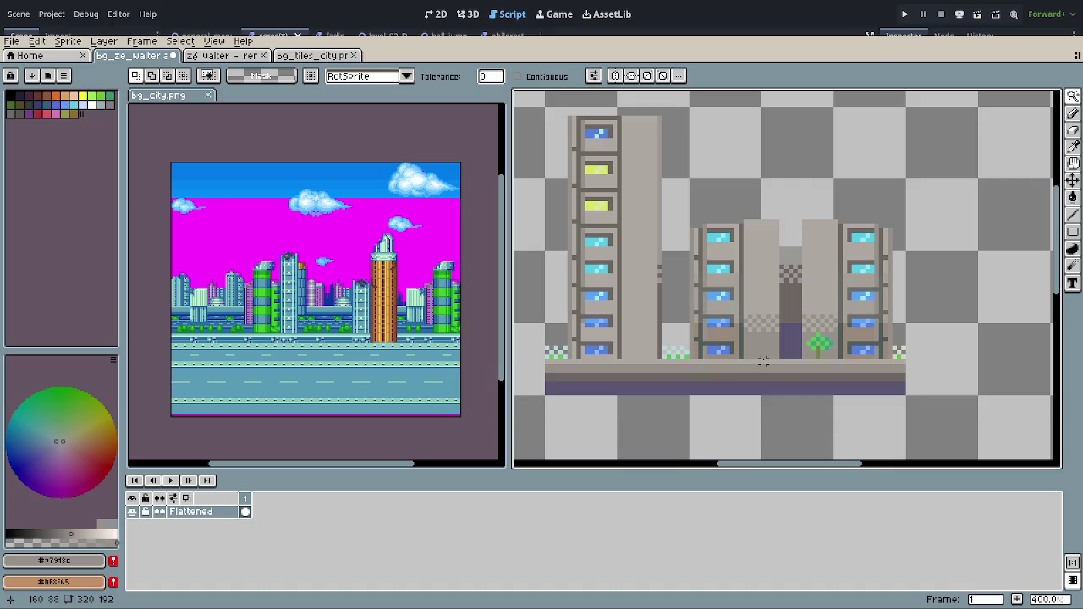
scroll(763, 342, up, 1)
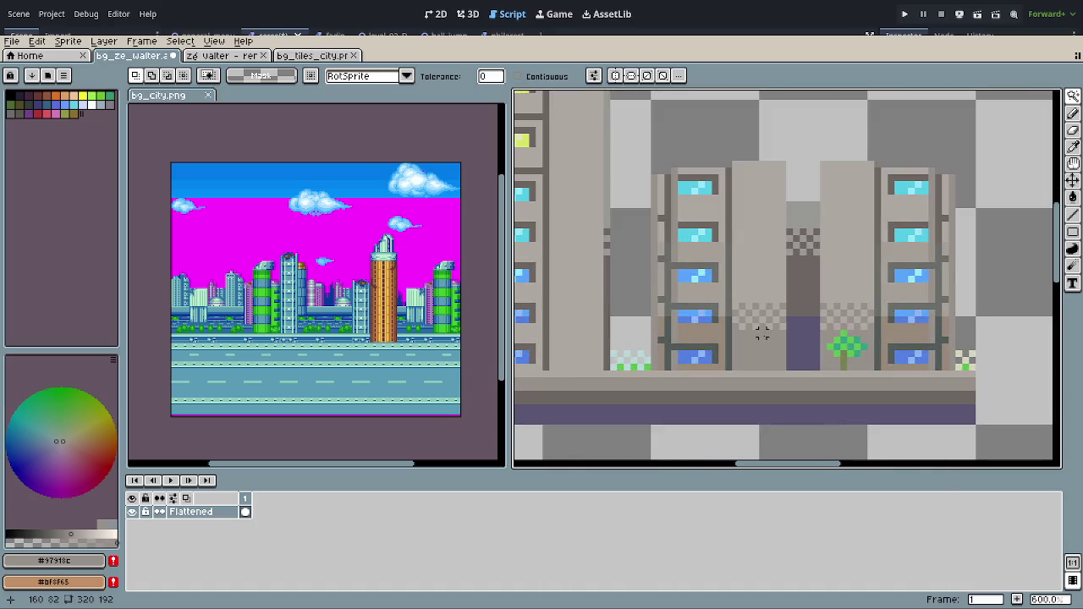
scroll(755, 333, up, 1)
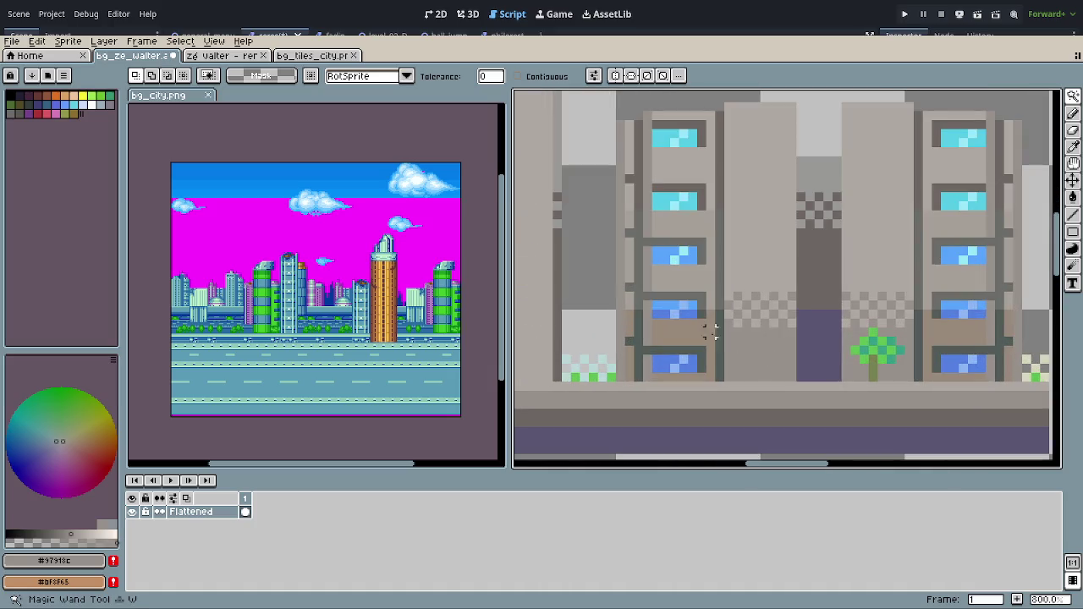
key(o)
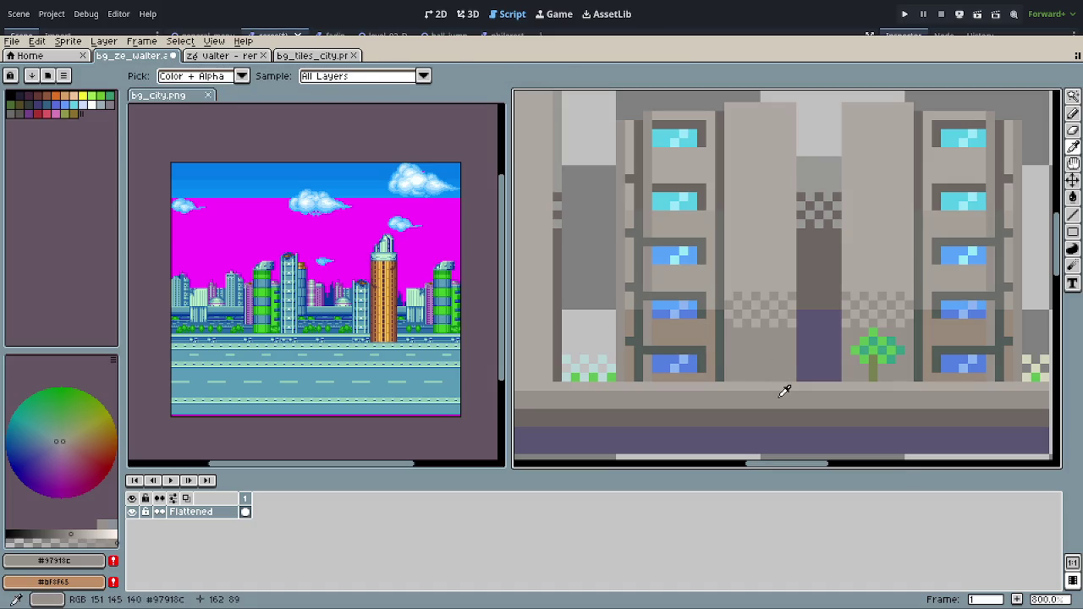
key(w)
click(708, 338)
key(ctrl+d)
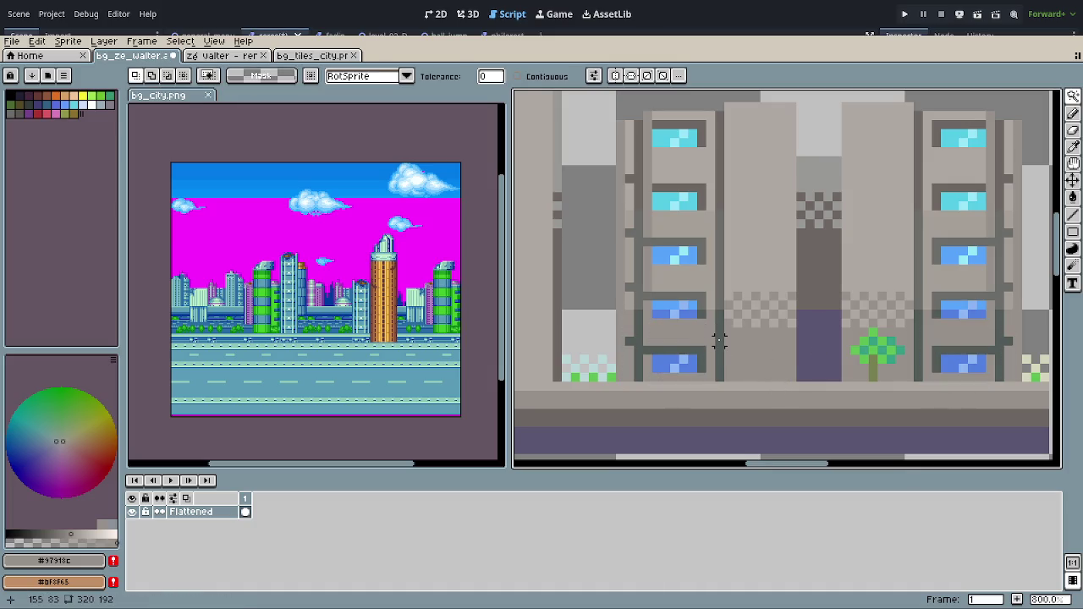
Step: Zoom the view out and back in onto the yellow road-railing tiles
scroll(717, 341, down, 1)
scroll(717, 341, down, 1)
scroll(717, 341, down, 1)
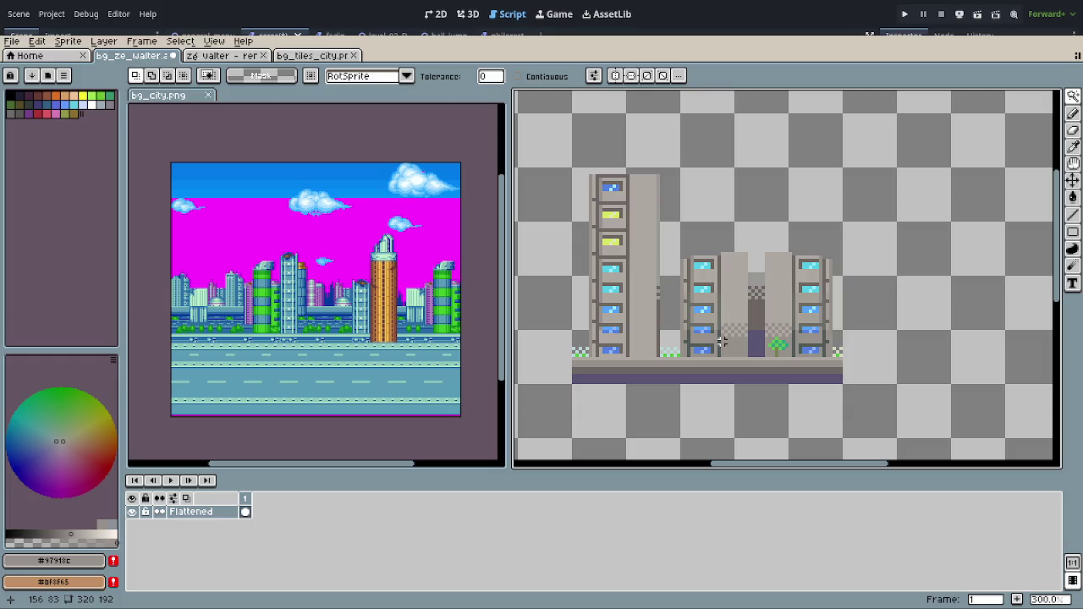
scroll(720, 341, down, 4)
scroll(717, 344, up, 2)
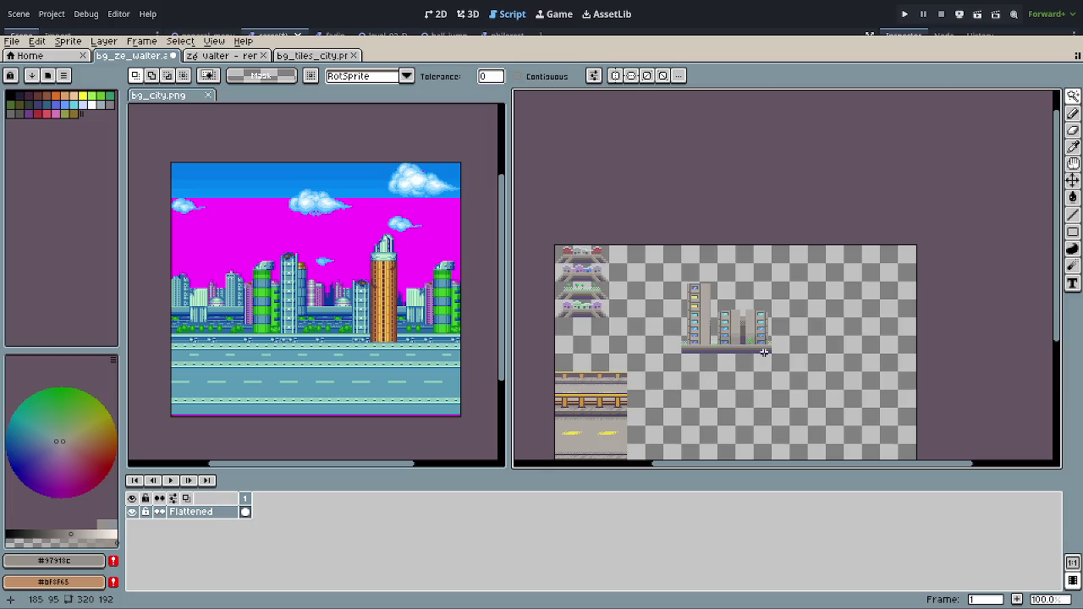
scroll(763, 356, up, 2)
scroll(747, 387, up, 1)
scroll(786, 406, up, 1)
scroll(786, 391, down, 4)
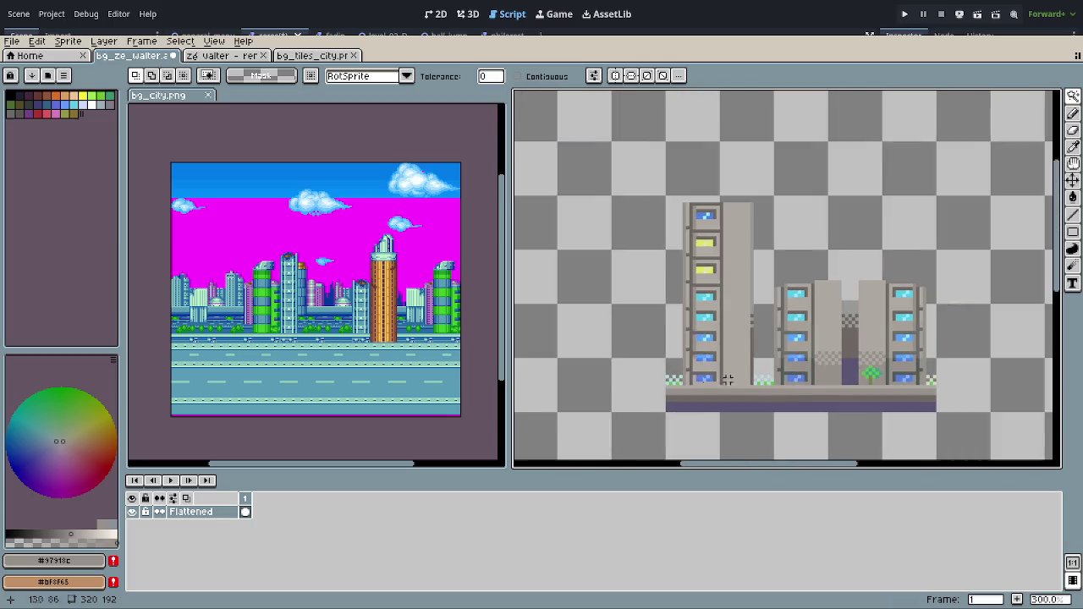
scroll(902, 139, up, 3)
scroll(720, 235, up, 1)
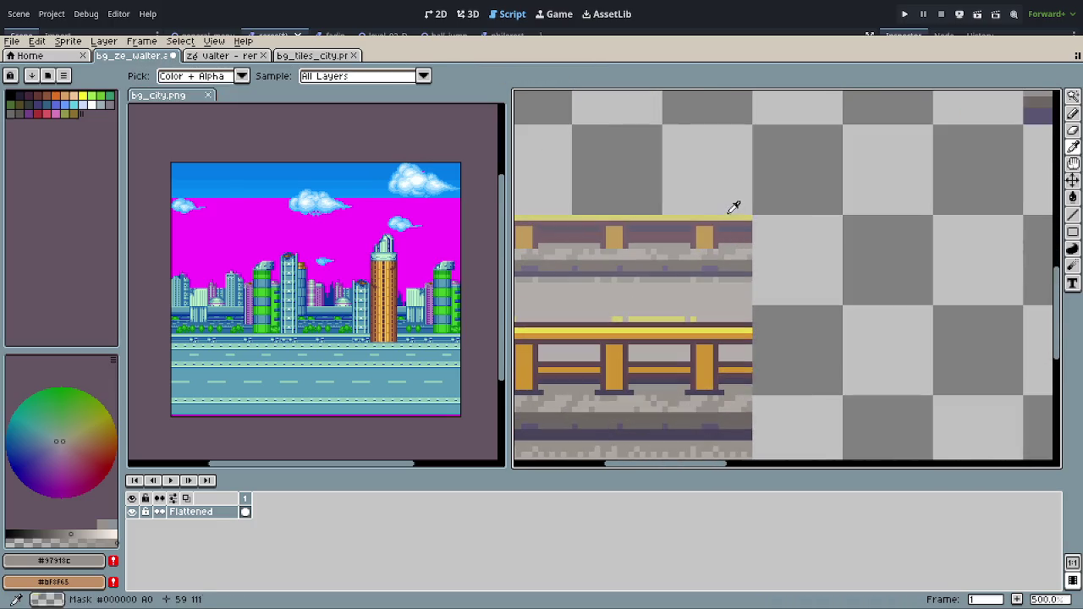
Step: Fill the checkered grass tuft at the buildings' base with the railing yellow
alt+click(725, 217)
drag(732, 212, 513, 434)
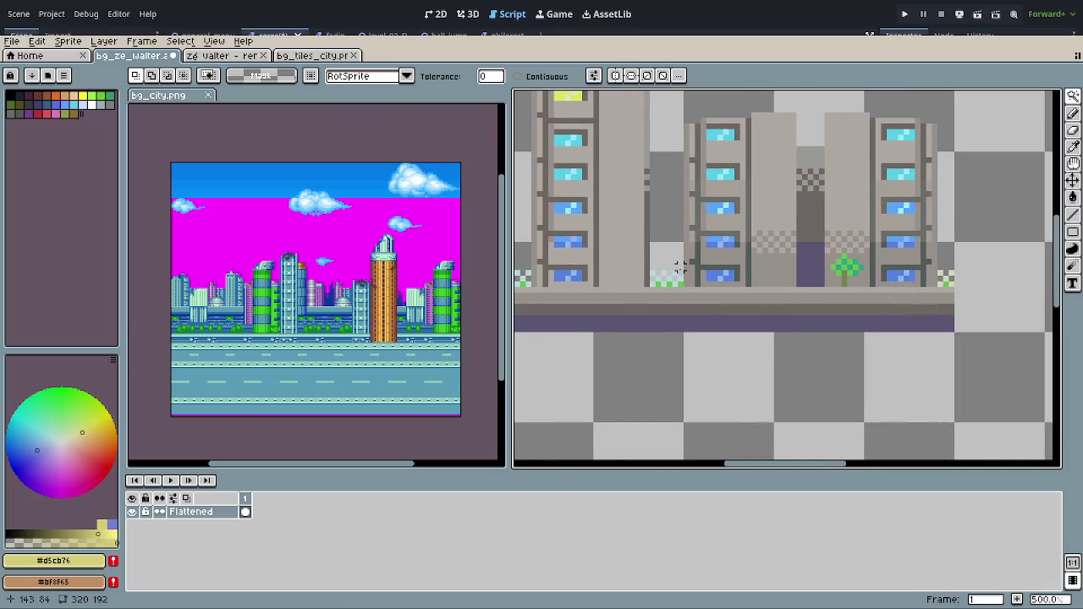
scroll(681, 275, up, 3)
key(w)
click(589, 272)
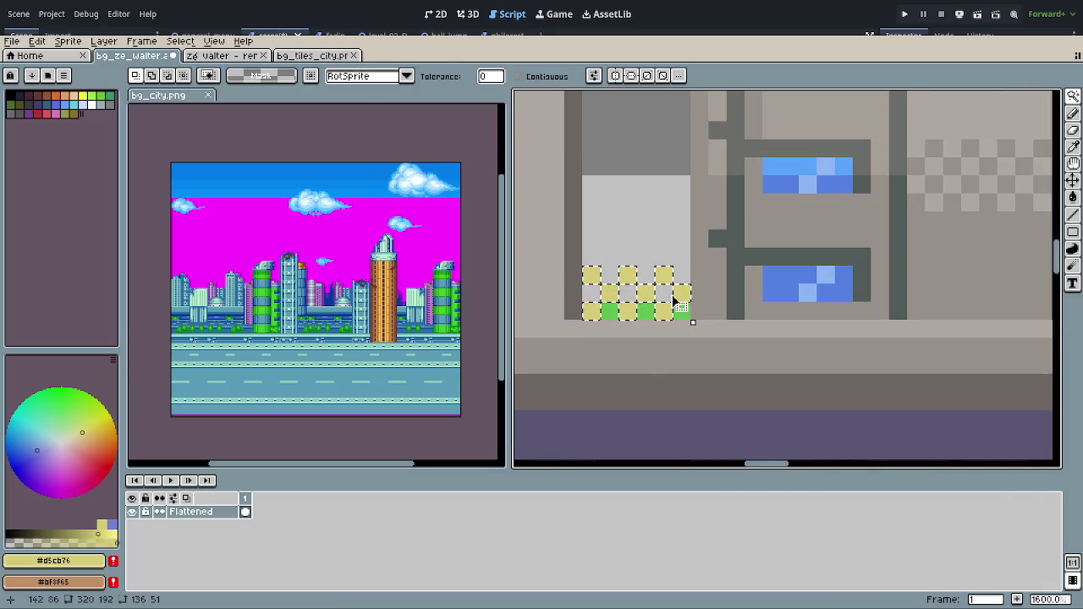
scroll(689, 313, down, 1)
scroll(702, 321, down, 1)
scroll(721, 330, down, 1)
scroll(721, 330, up, 1)
click(780, 316)
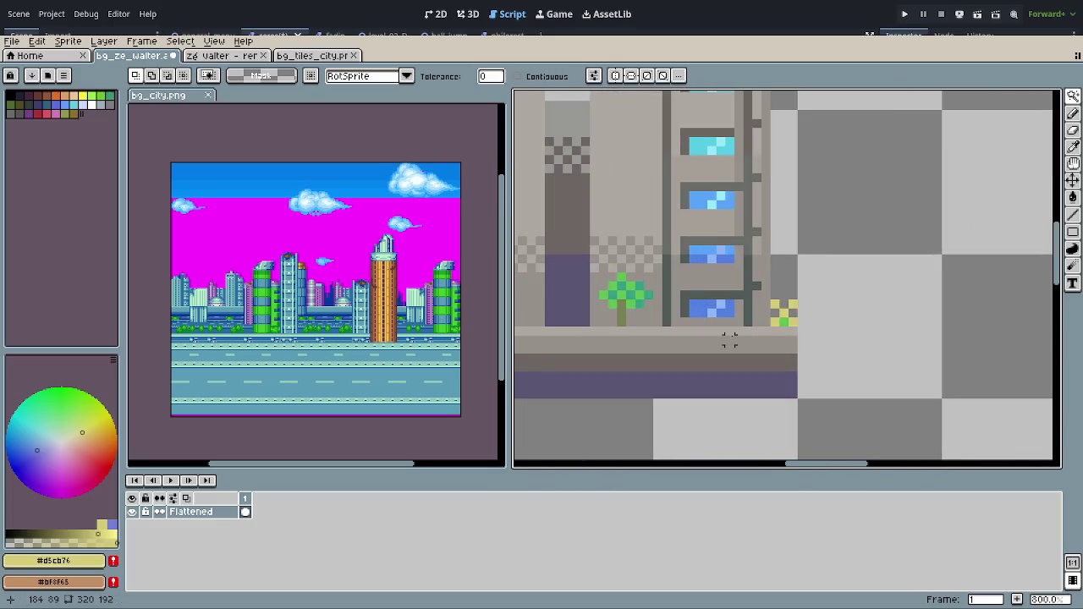
Step: Scroll up to the top of the tileset and switch to the bg_tiles_city document
scroll(730, 337, down, 2)
scroll(736, 334, down, 2)
scroll(751, 330, down, 1)
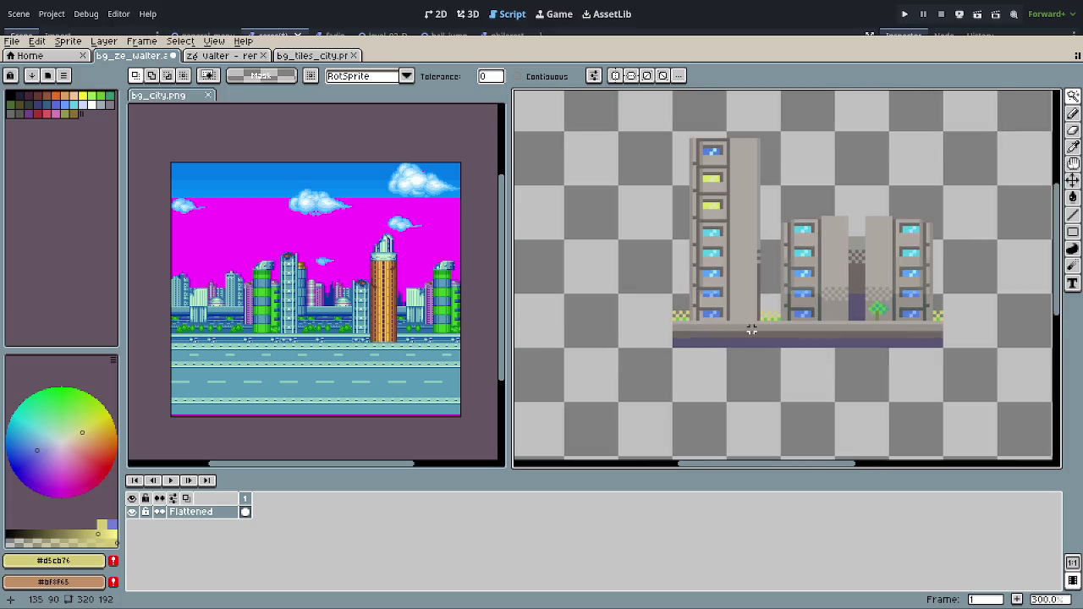
scroll(751, 330, down, 1)
scroll(778, 285, down, 3)
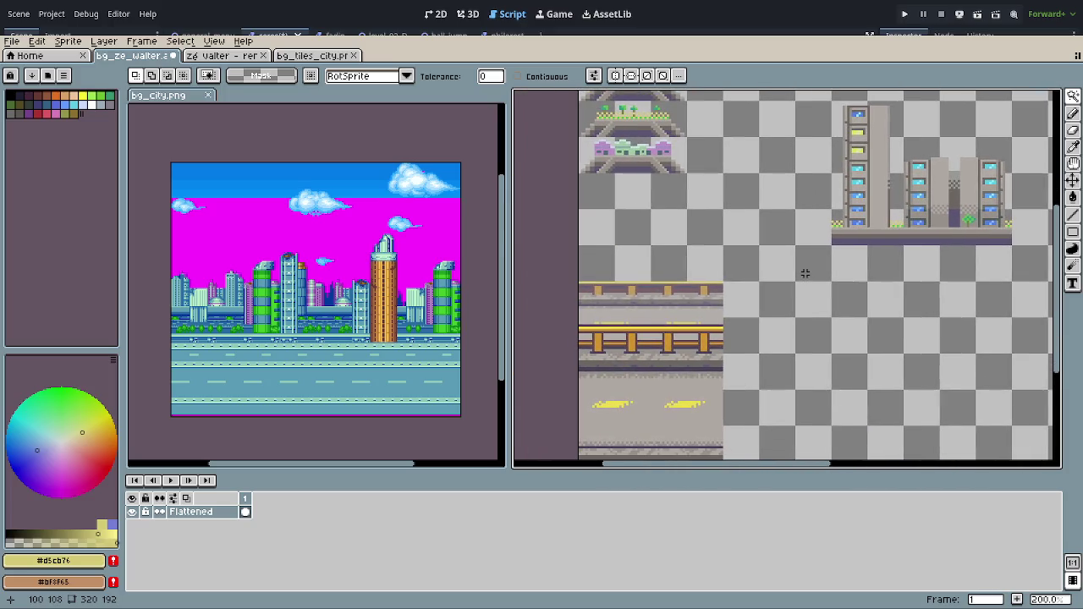
drag(798, 234, 787, 336)
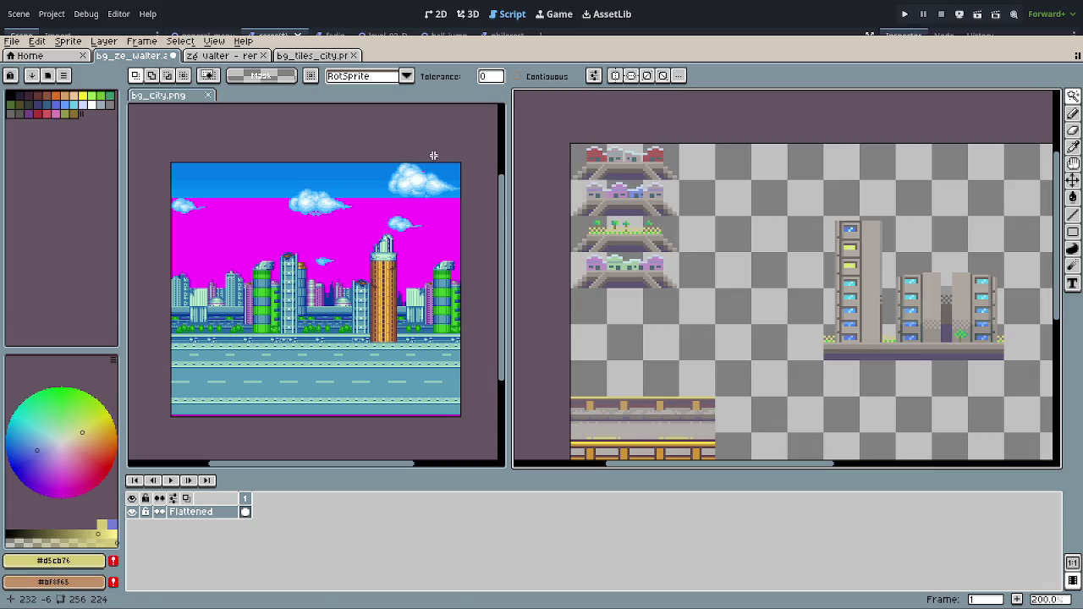
click(313, 55)
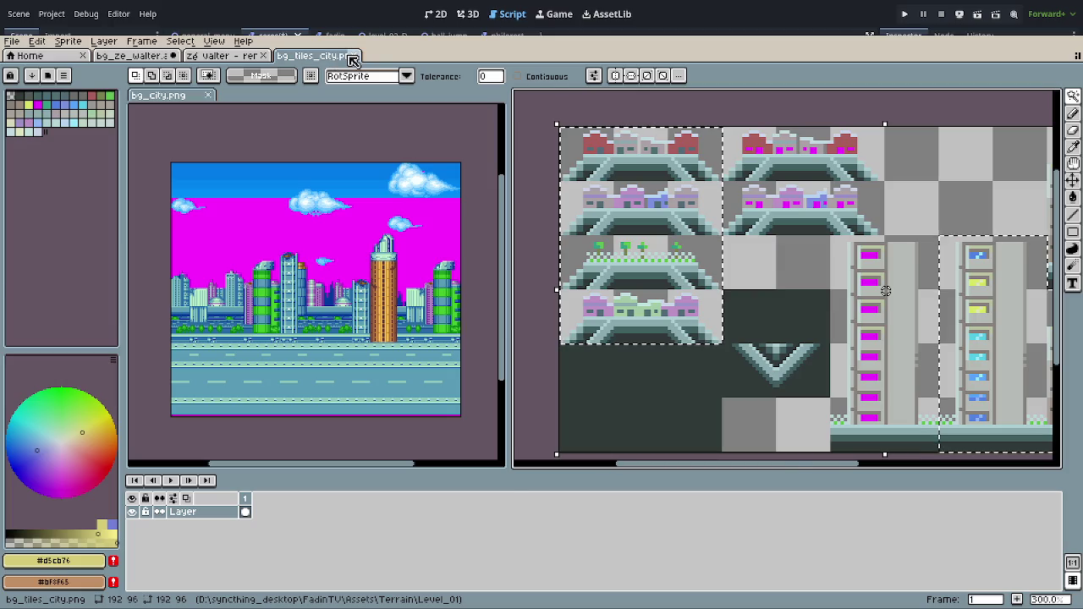
Step: Close bg_tiles_city and rectangle-select a piece of the tree canopy tile
click(353, 55)
key(ctrl+shift+a)
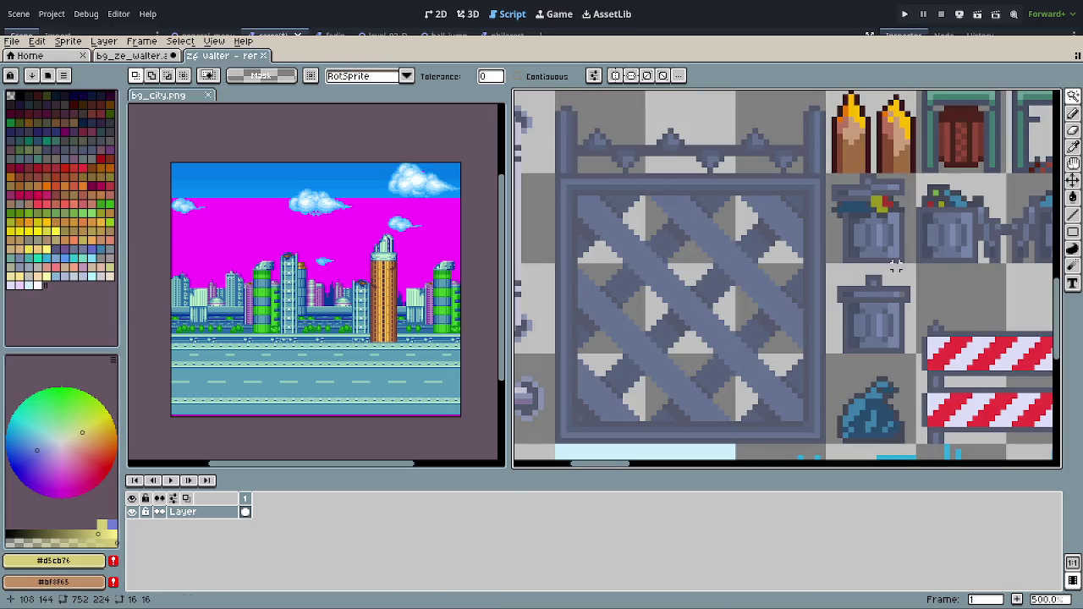
scroll(880, 258, down, 3)
scroll(880, 258, down, 2)
drag(880, 258, 725, 317)
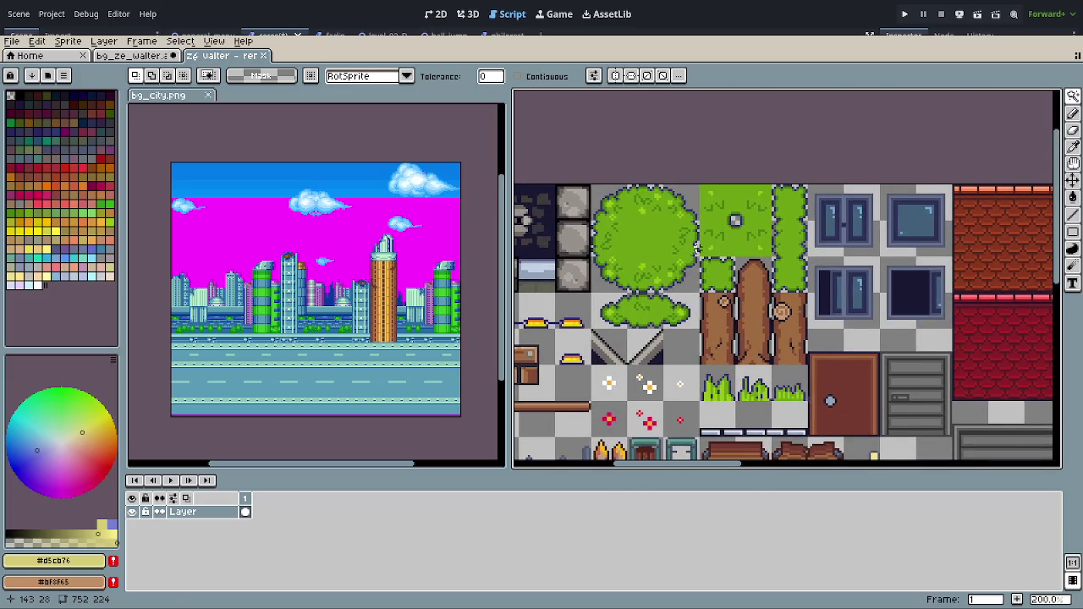
key(r)
drag(659, 182, 702, 224)
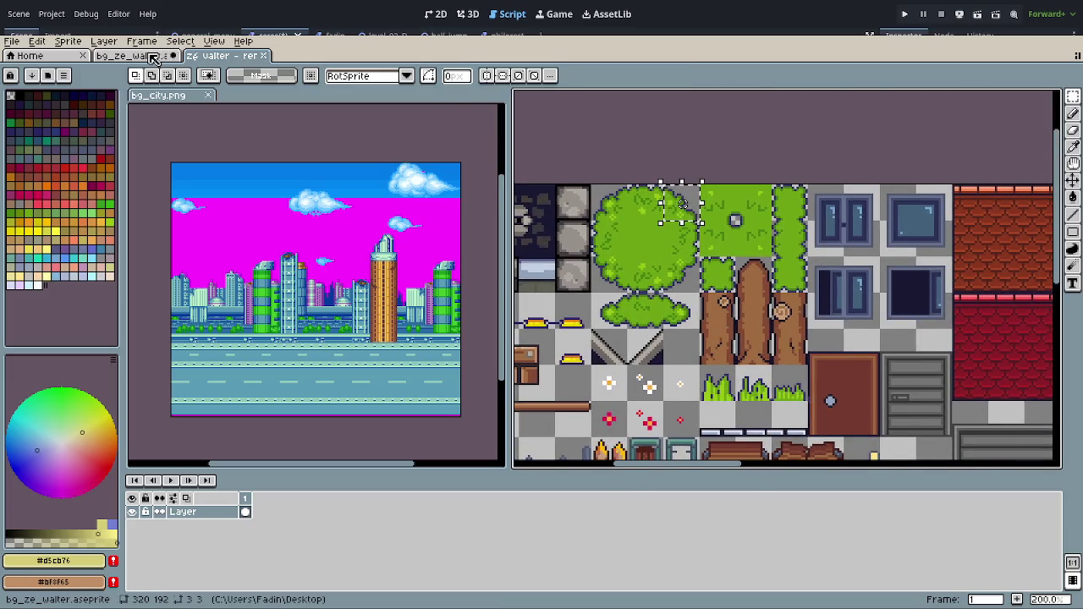
Step: Paste the tree foliage into bg_ze_walter and place it left of the buildings
click(154, 57)
key(ctrl+v)
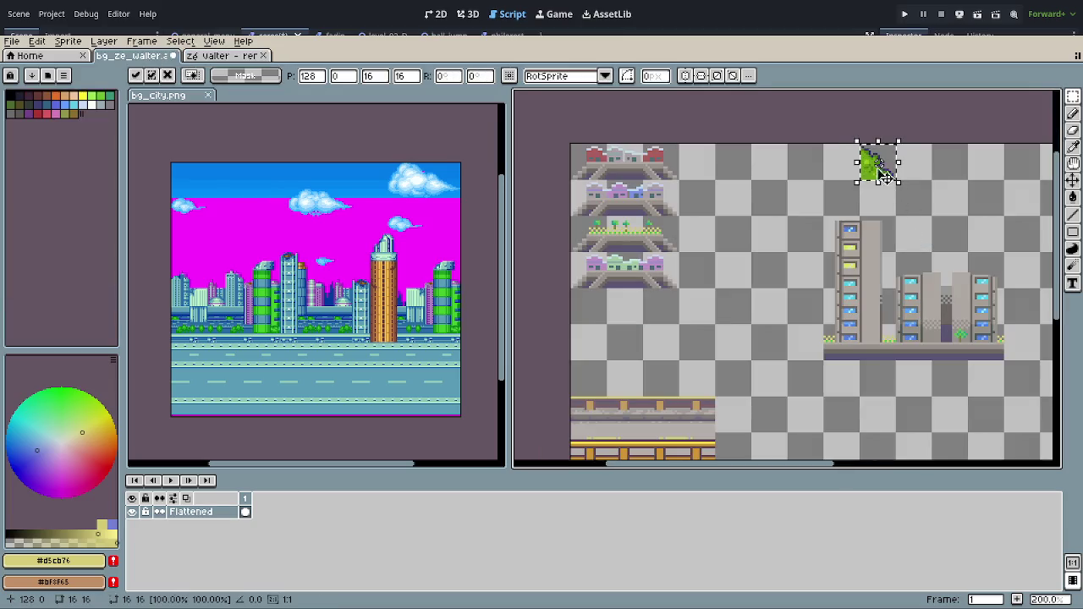
drag(880, 165, 771, 289)
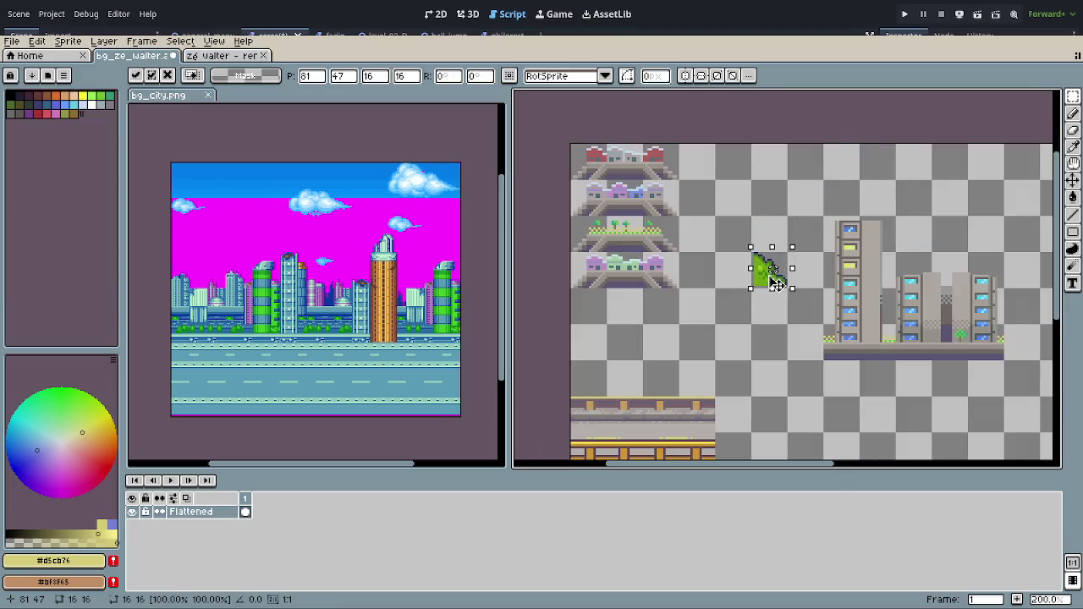
click(797, 307)
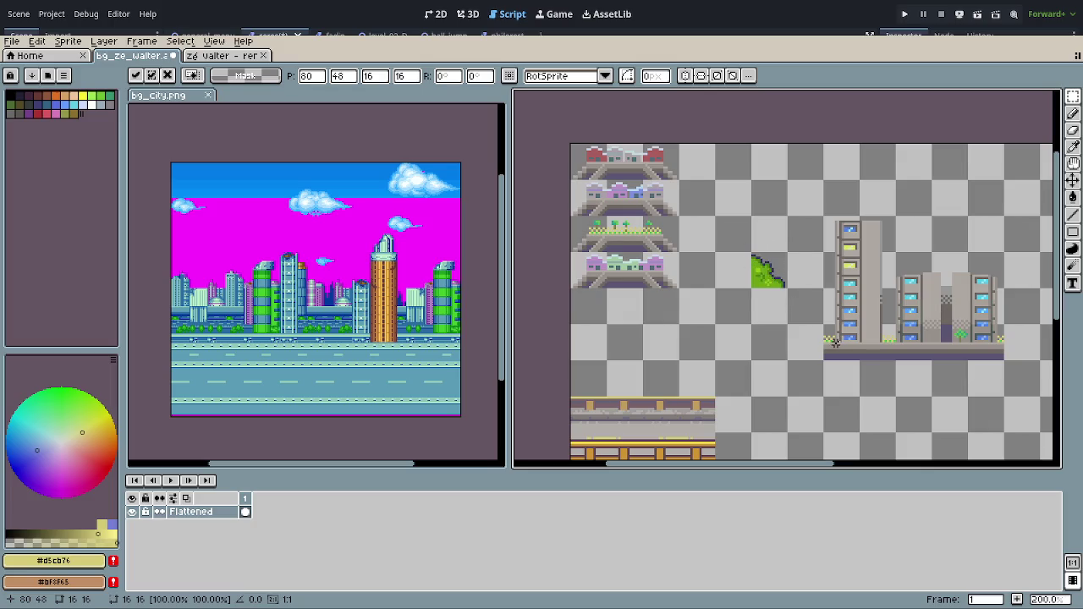
scroll(797, 307, down, 3)
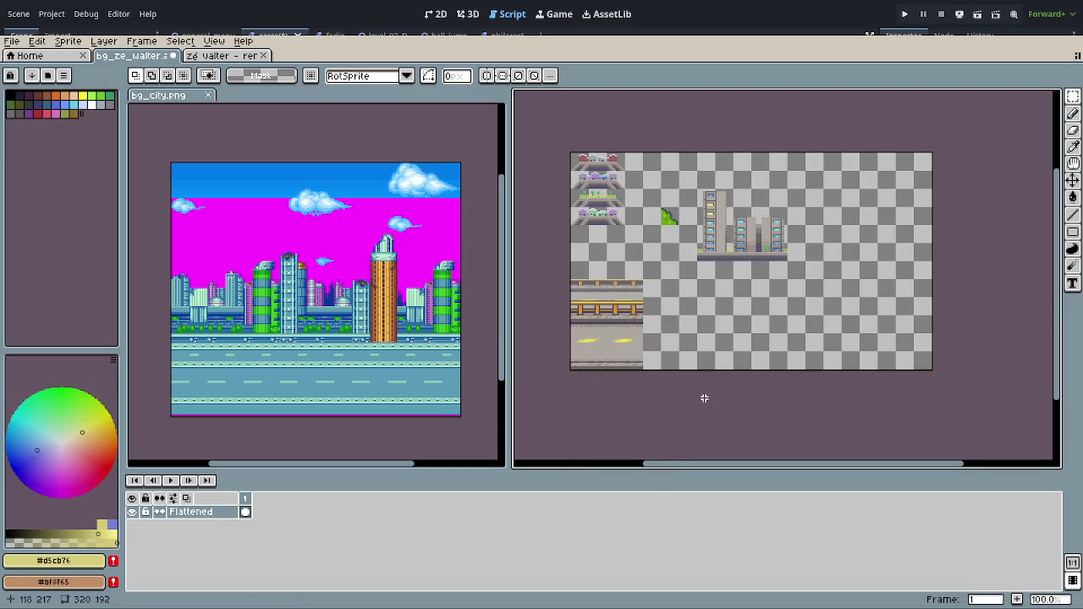
Step: Zoom and pan onto the building windows and switch to the Magic Wand
scroll(648, 327, up, 2)
drag(666, 368, 739, 338)
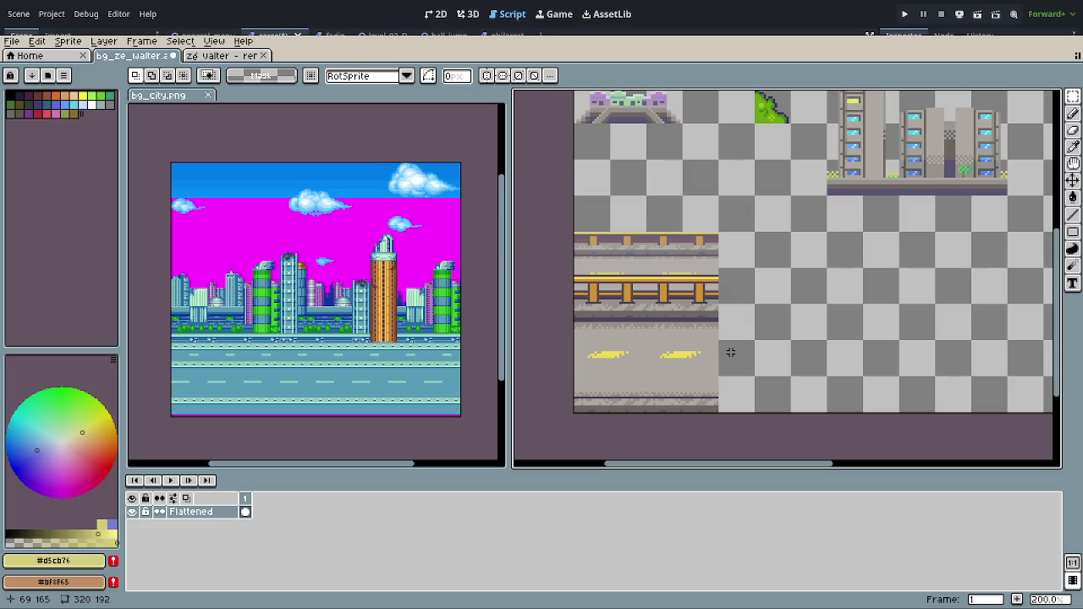
drag(730, 353, 713, 394)
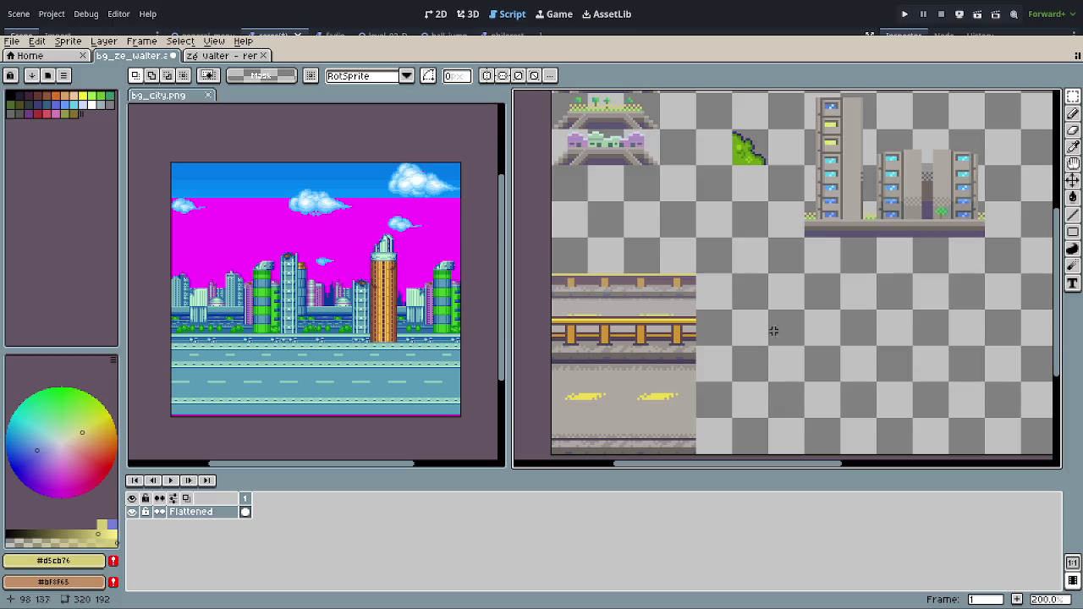
scroll(828, 216, up, 1)
mouse_move(905, 281)
mouse_down()
mouse_move(847, 315)
mouse_move(696, 355)
mouse_up()
scroll(697, 355, up, 1)
drag(648, 302, 633, 346)
key(w)
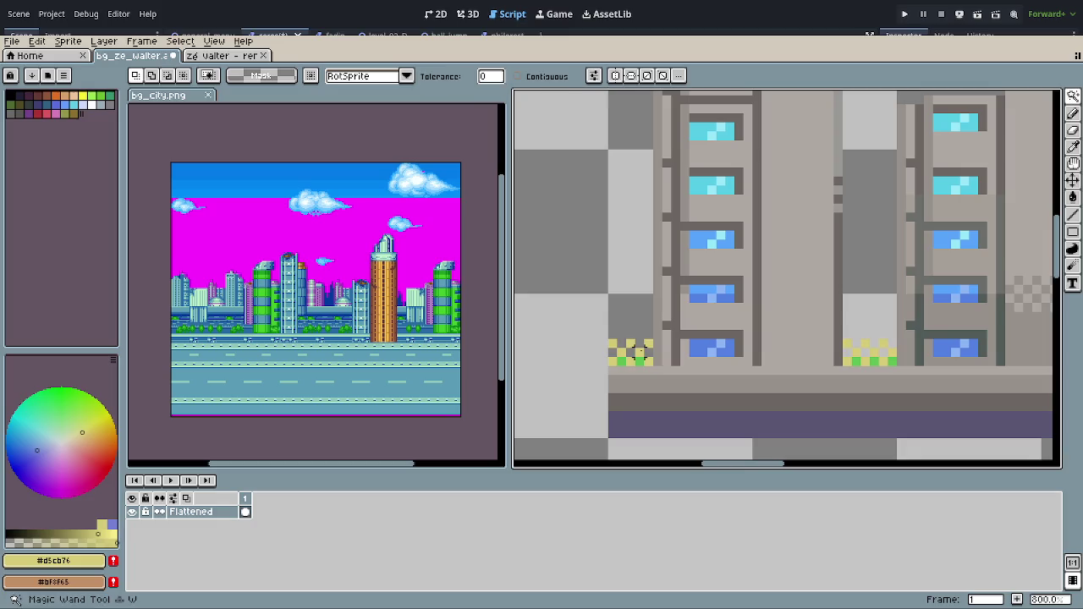
scroll(892, 381, down, 1)
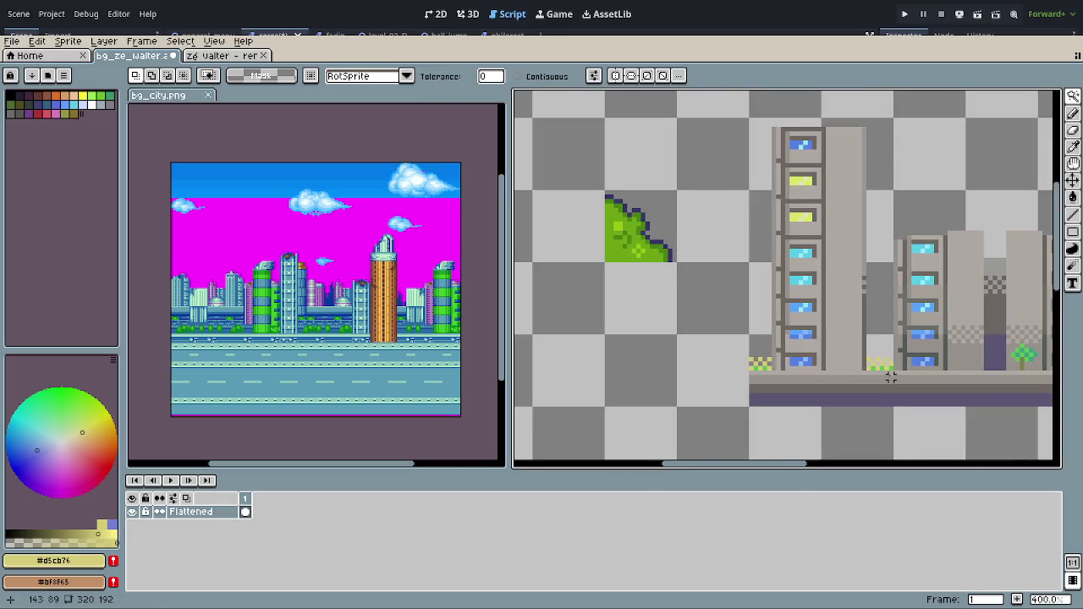
drag(887, 375, 725, 375)
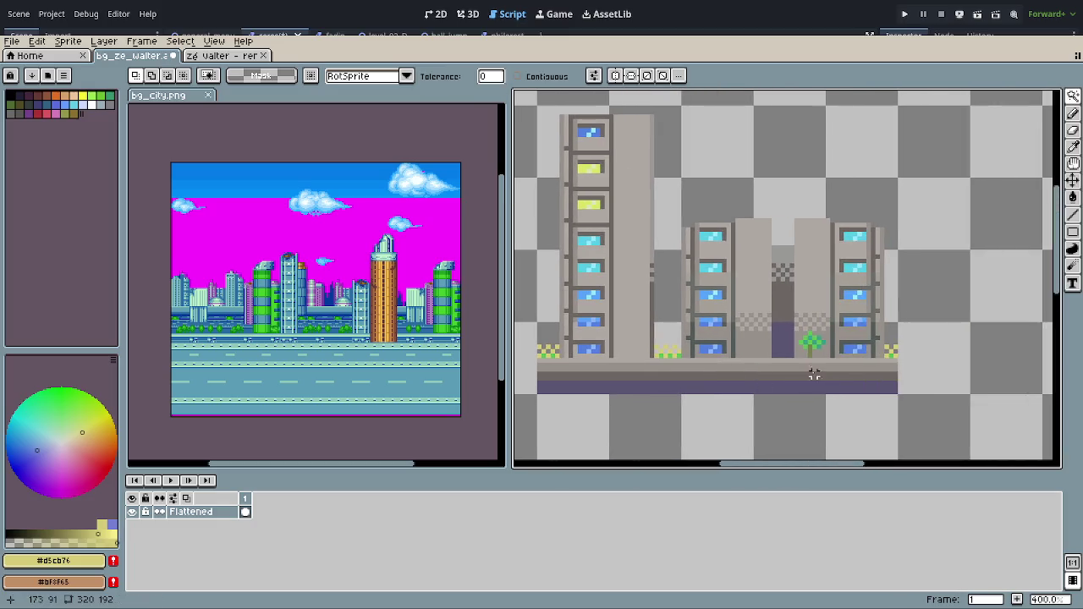
scroll(743, 341, down, 1)
scroll(647, 305, up, 2)
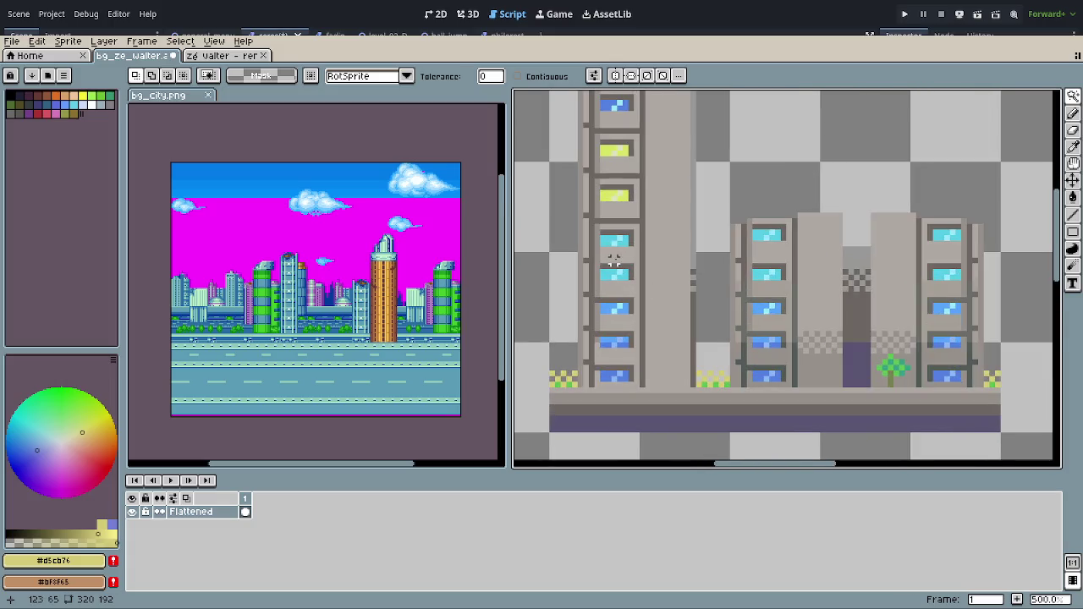
scroll(616, 243, up, 2)
drag(615, 243, 617, 313)
Step: Sample the light cyan window colour and magic-wand-select the light window pixels
alt+click(611, 314)
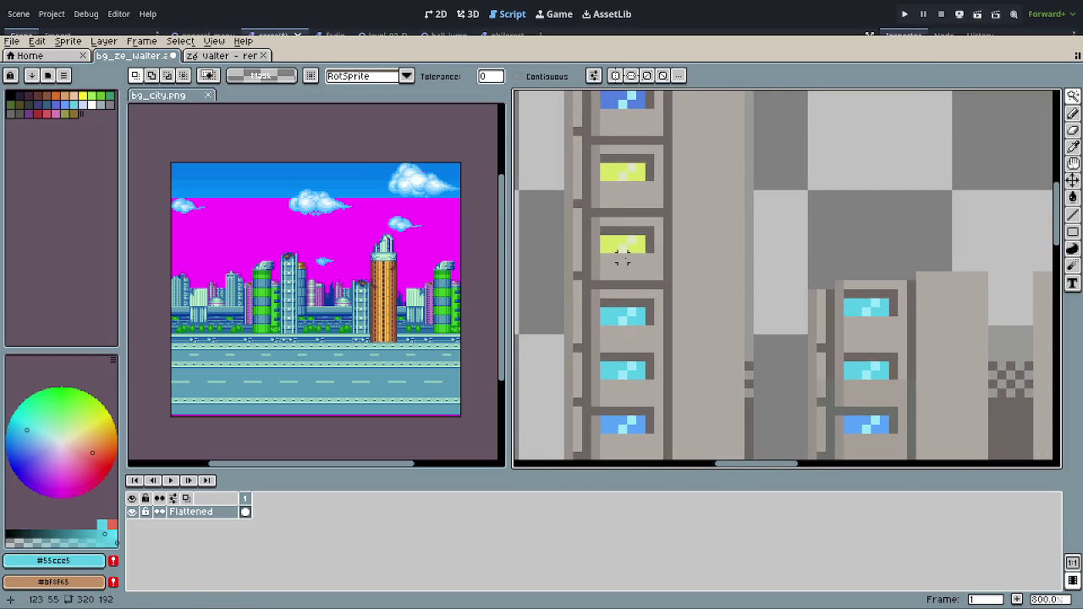
key(o)
click(637, 306)
key(w)
click(627, 243)
scroll(747, 302, down, 1)
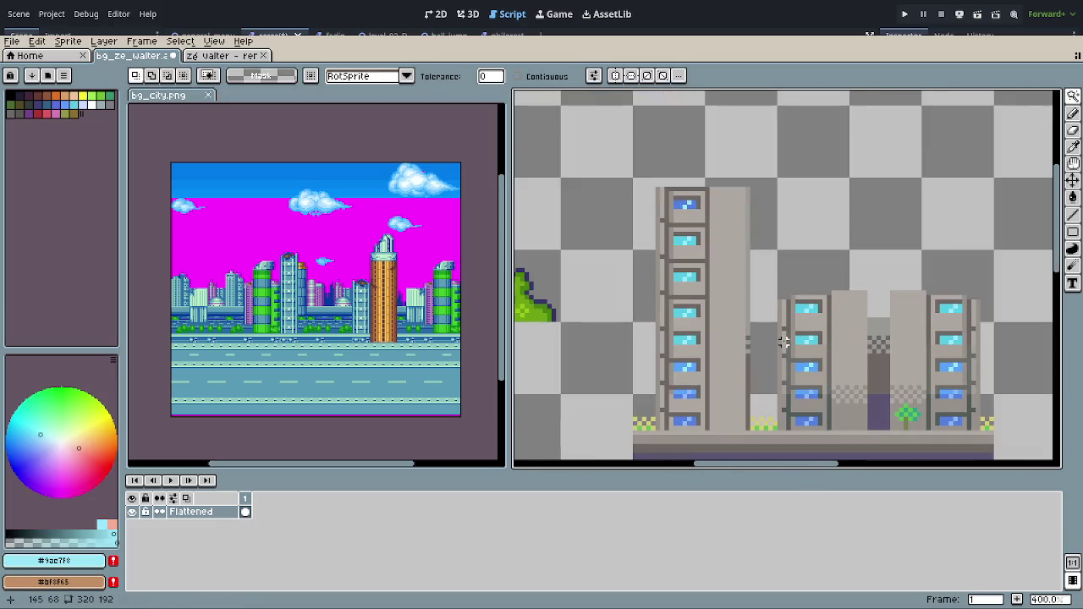
drag(775, 344, 727, 291)
scroll(729, 284, down, 1)
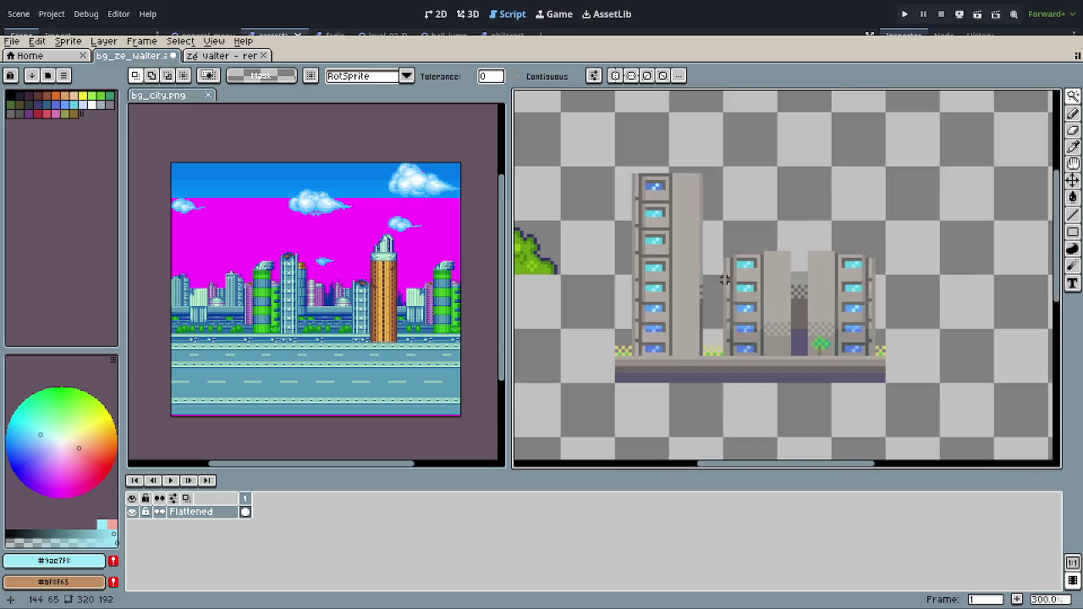
scroll(672, 203, up, 2)
scroll(662, 172, up, 1)
Step: Trial-fill the top window with light cyan, then undo the fill
drag(663, 171, 589, 152)
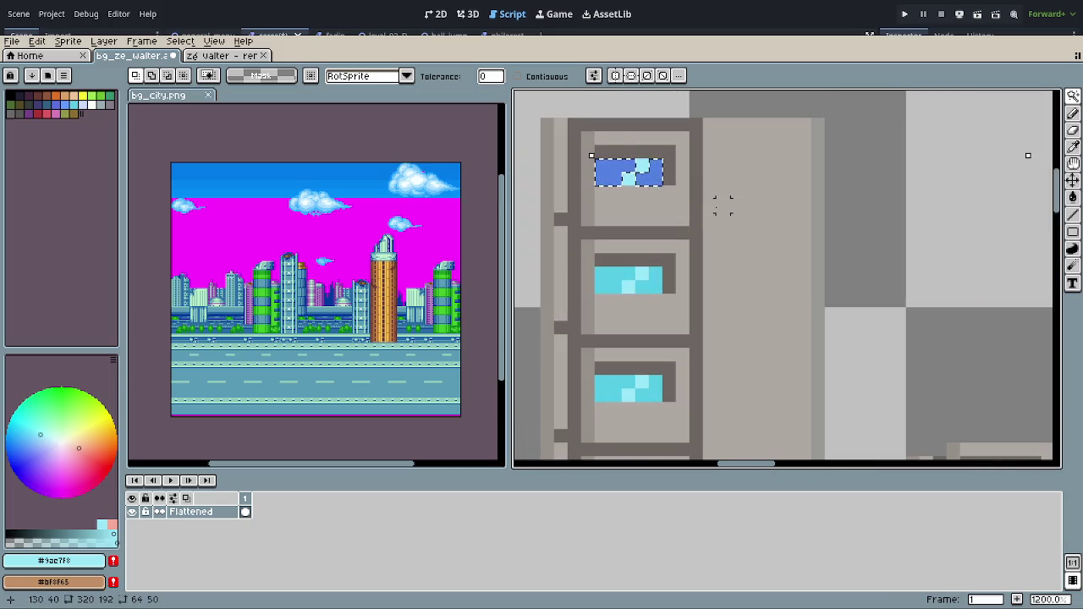
click(590, 153)
key(ctrl+d)
key(ctrl+z)
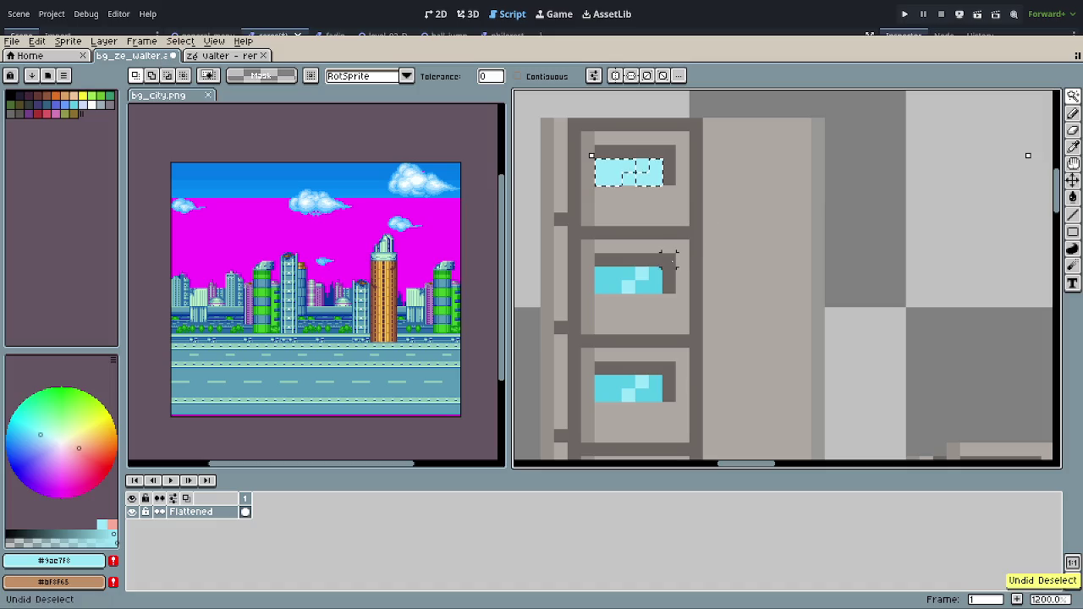
key(ctrl+z)
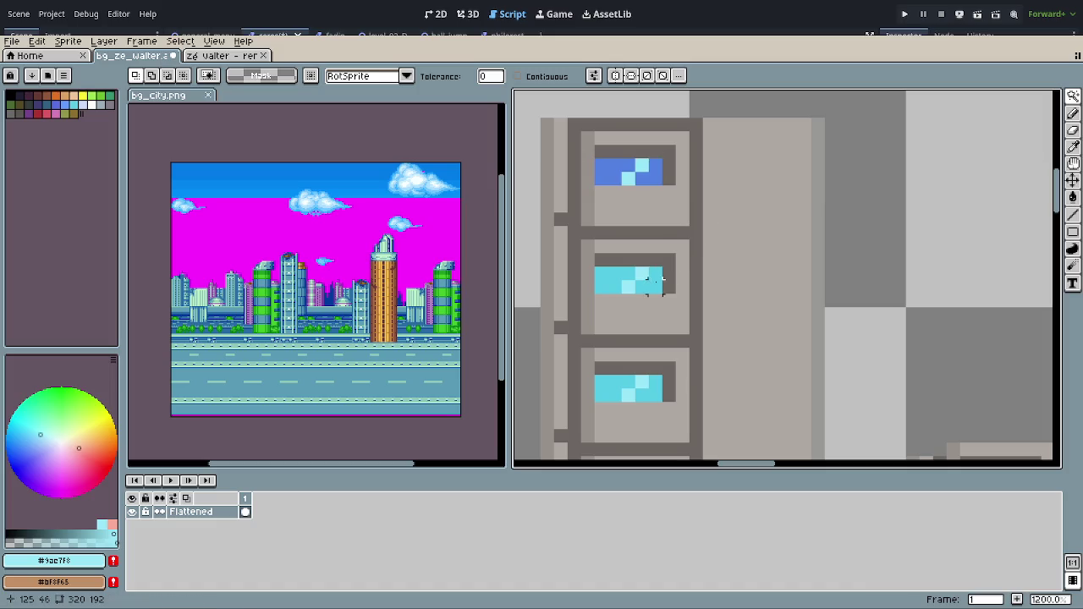
Step: Make the window cyan #55cce5 current, reselect then deselect the top window, and zoom out
key(o)
click(647, 279)
key(w)
click(649, 177)
key(ctrl+d)
scroll(668, 286, down, 3)
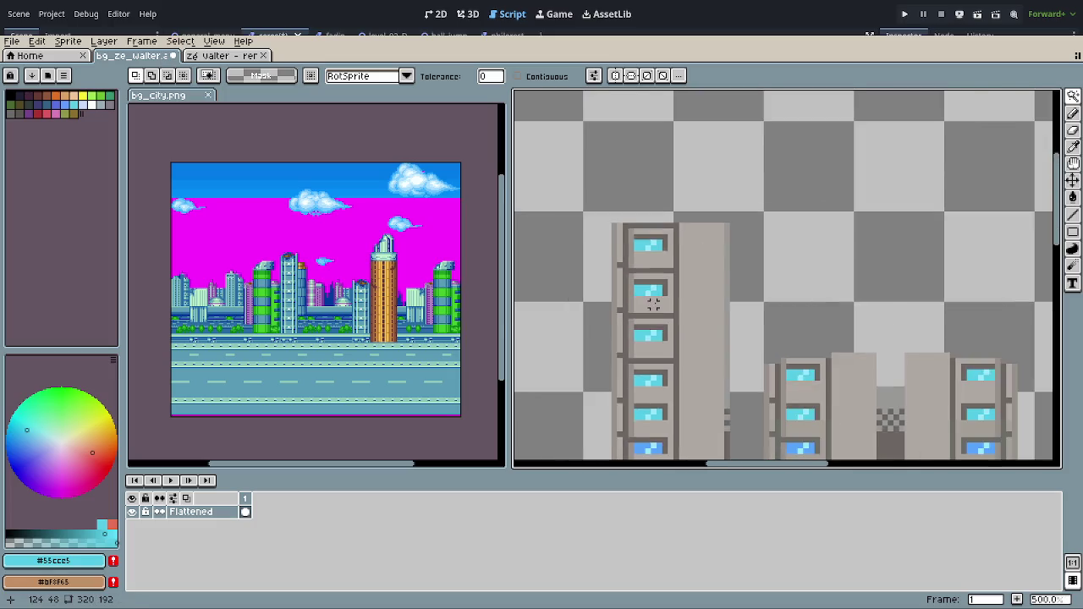
scroll(668, 285, down, 2)
scroll(735, 312, down, 1)
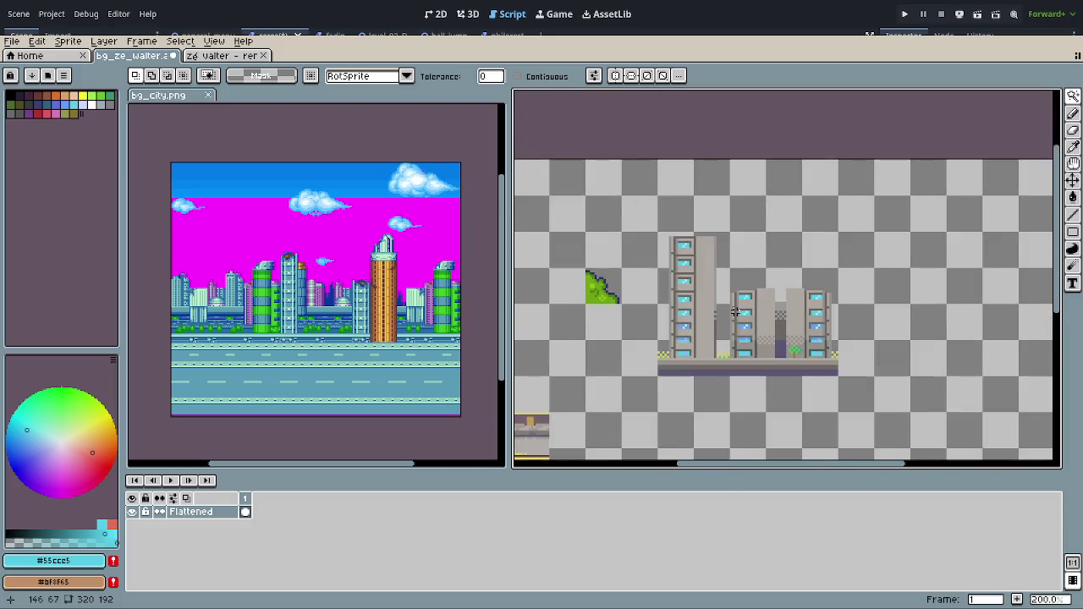
scroll(767, 330, down, 1)
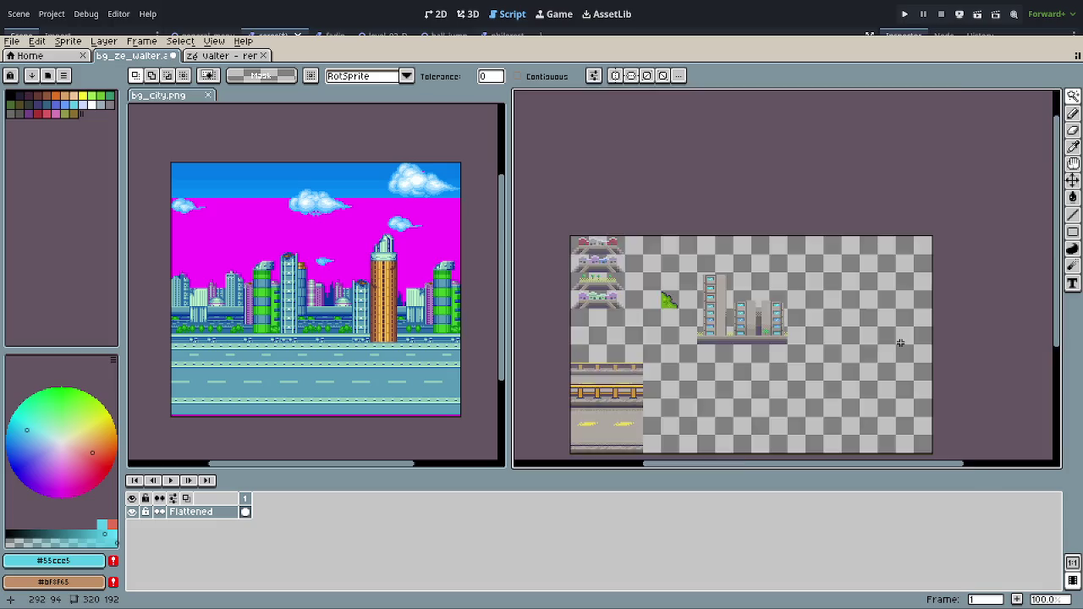
Step: Sample the bush's light green and Magic Wand-select the small tree's teal pixels
scroll(897, 370, up, 3)
mouse_move(541, 309)
mouse_down()
mouse_move(1038, 330)
mouse_move(549, 194)
mouse_up()
scroll(785, 276, up, 2)
scroll(785, 276, down, 1)
scroll(664, 287, down, 2)
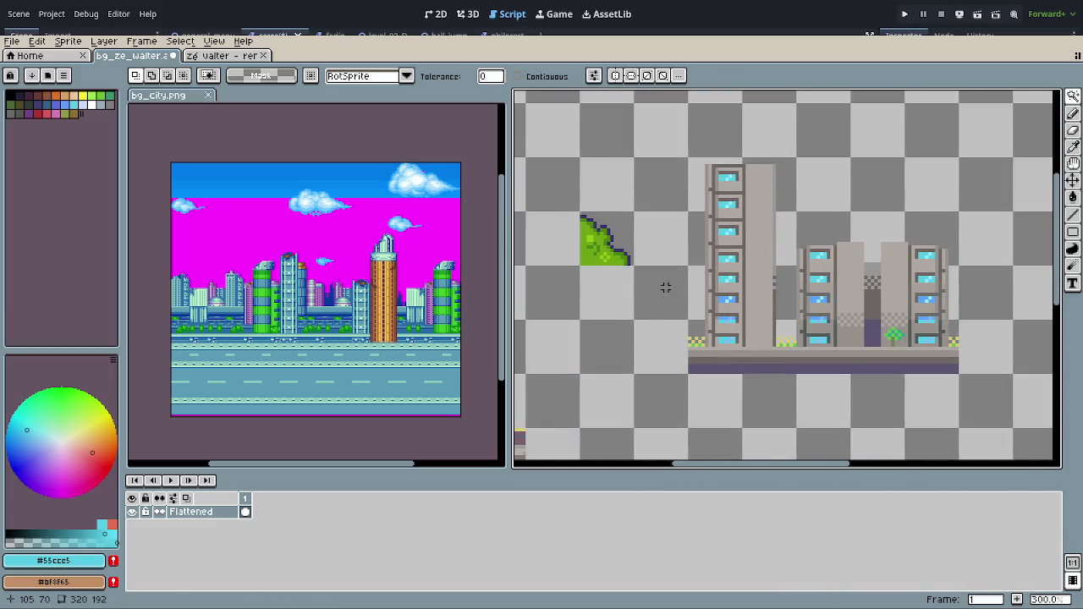
scroll(600, 263, up, 2)
key(o)
click(592, 240)
key(w)
scroll(591, 336, right, 3)
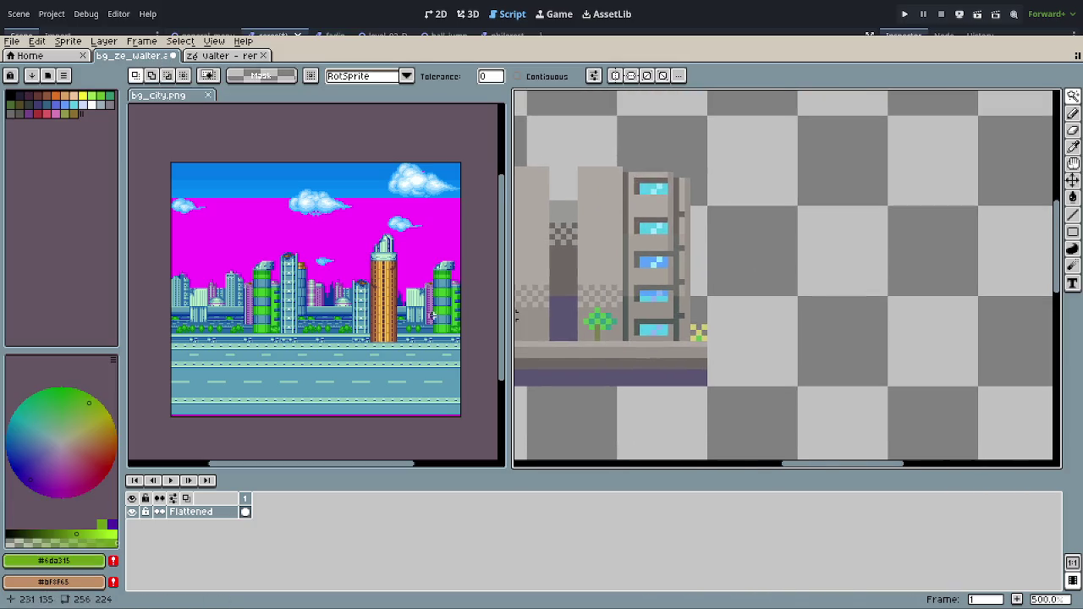
scroll(591, 337, up, 2)
scroll(591, 336, up, 1)
click(588, 330)
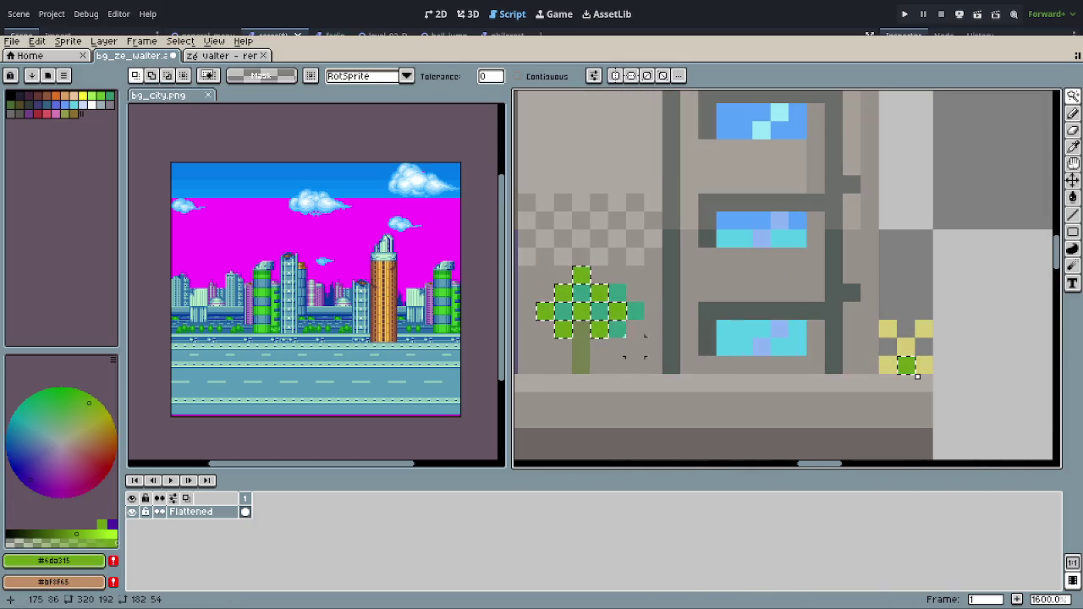
Step: Fill the selected tree pixels with the bush's darker green #498211, then zoom out to 100%
scroll(670, 364, down, 1)
scroll(670, 364, down, 2)
scroll(609, 351, left, 3)
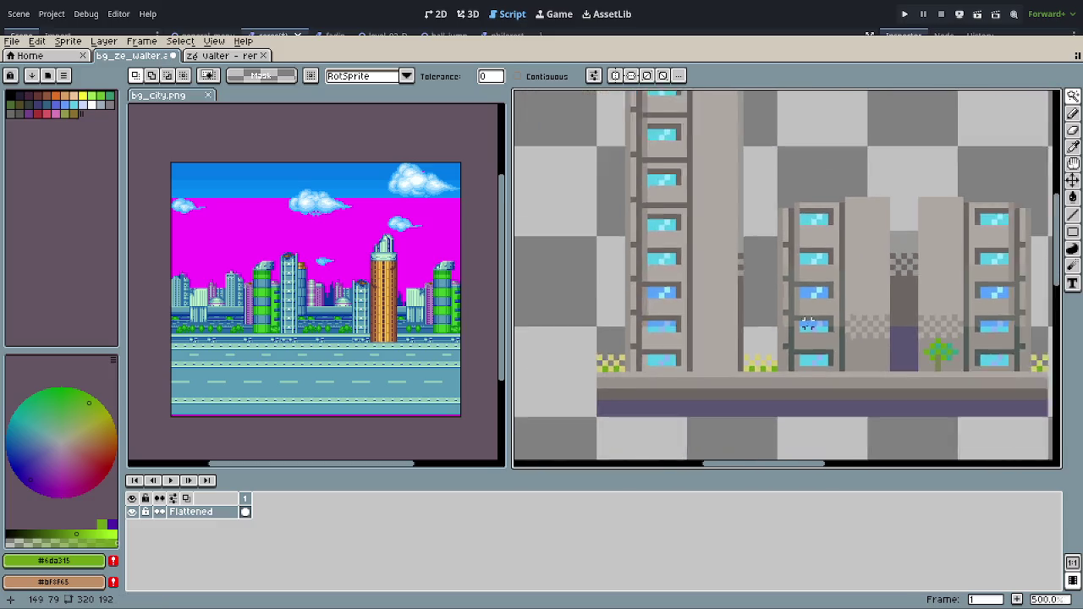
scroll(846, 338, left, 3)
scroll(757, 306, up, 1)
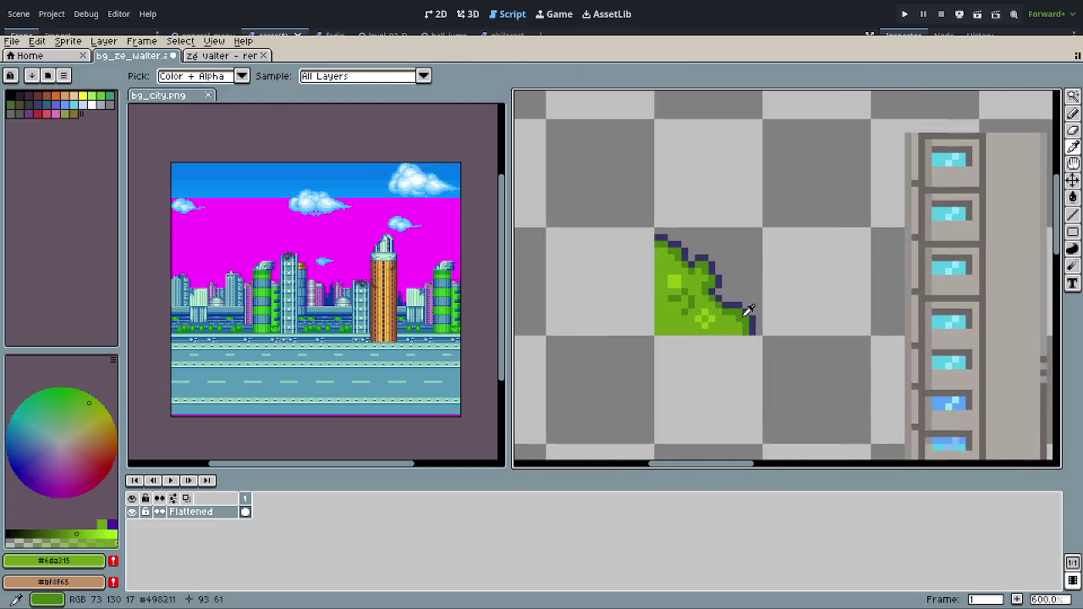
alt+click(748, 313)
scroll(768, 321, right, 3)
scroll(713, 285, right, 3)
scroll(814, 355, down, 1)
scroll(696, 362, up, 4)
scroll(642, 364, up, 1)
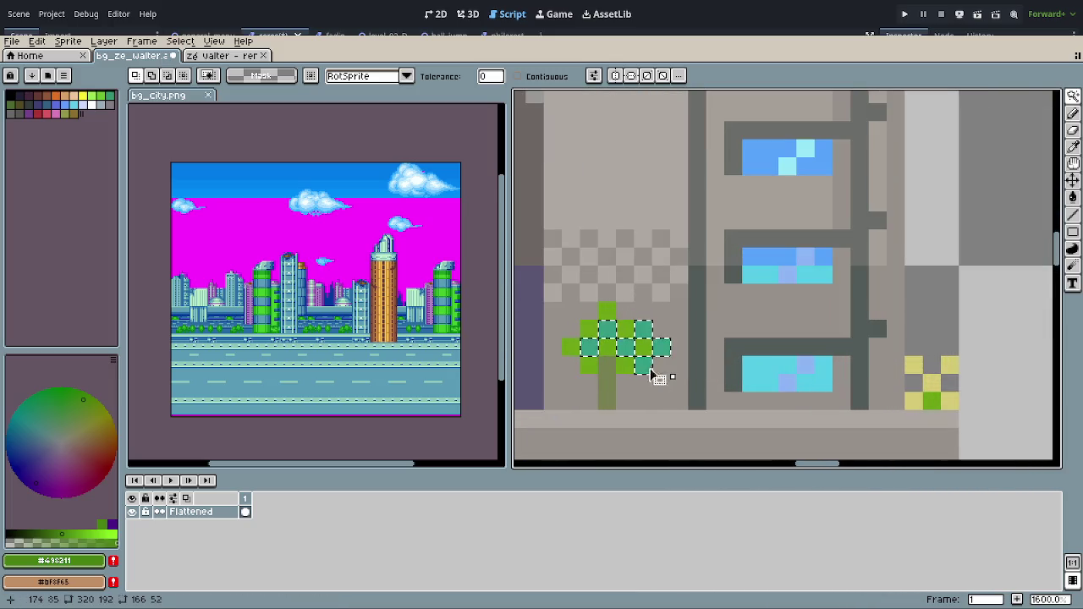
click(652, 369)
scroll(678, 382, down, 4)
scroll(719, 372, left, 2)
scroll(847, 349, left, 2)
scroll(846, 351, right, 1)
scroll(863, 353, down, 1)
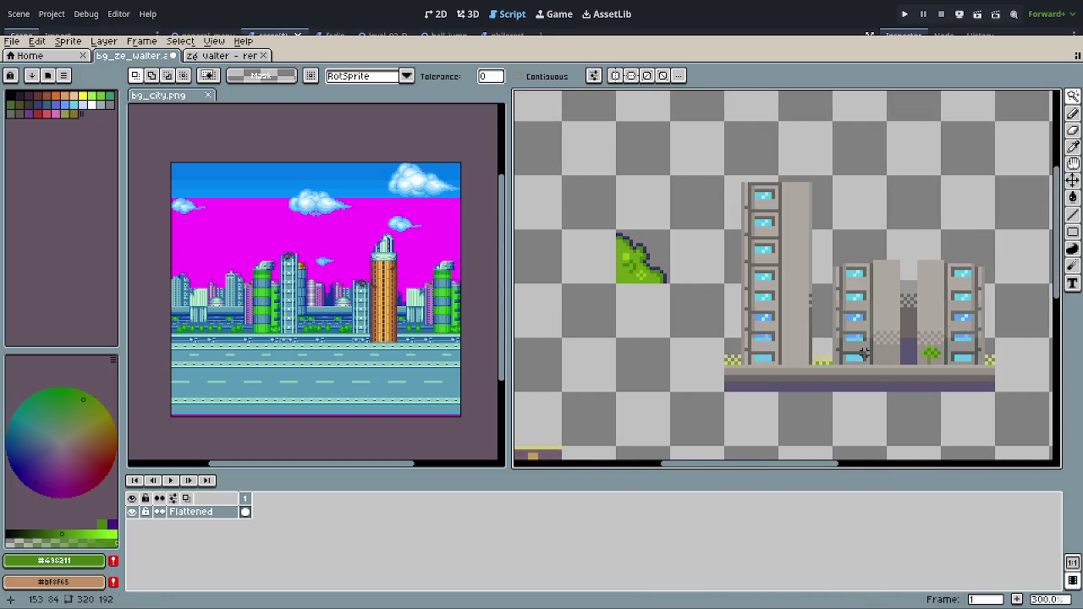
scroll(863, 353, down, 3)
scroll(863, 353, right, 2)
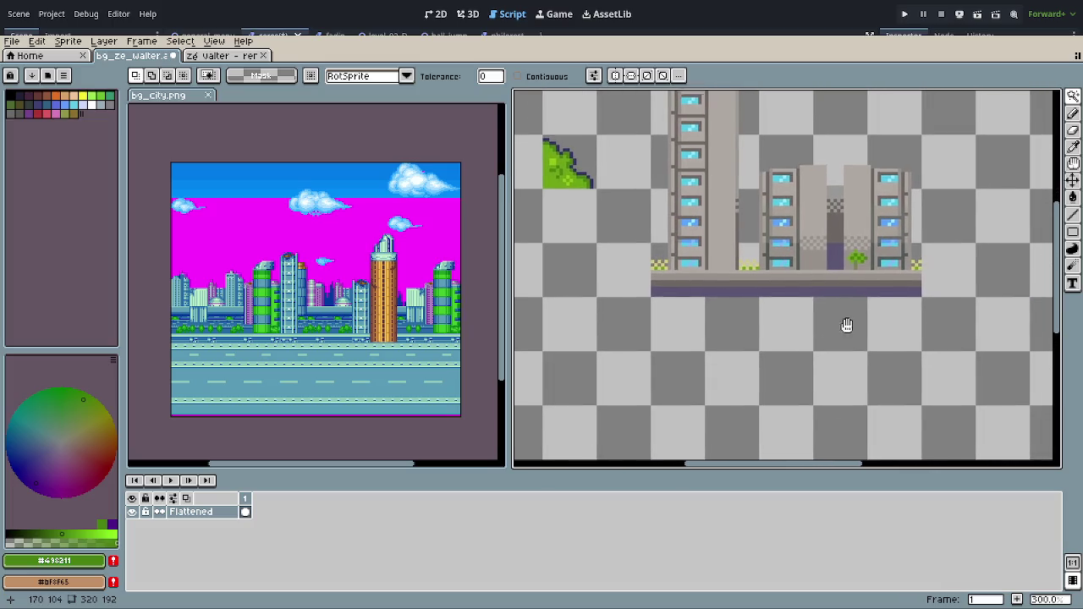
scroll(851, 305, down, 1)
scroll(782, 296, down, 2)
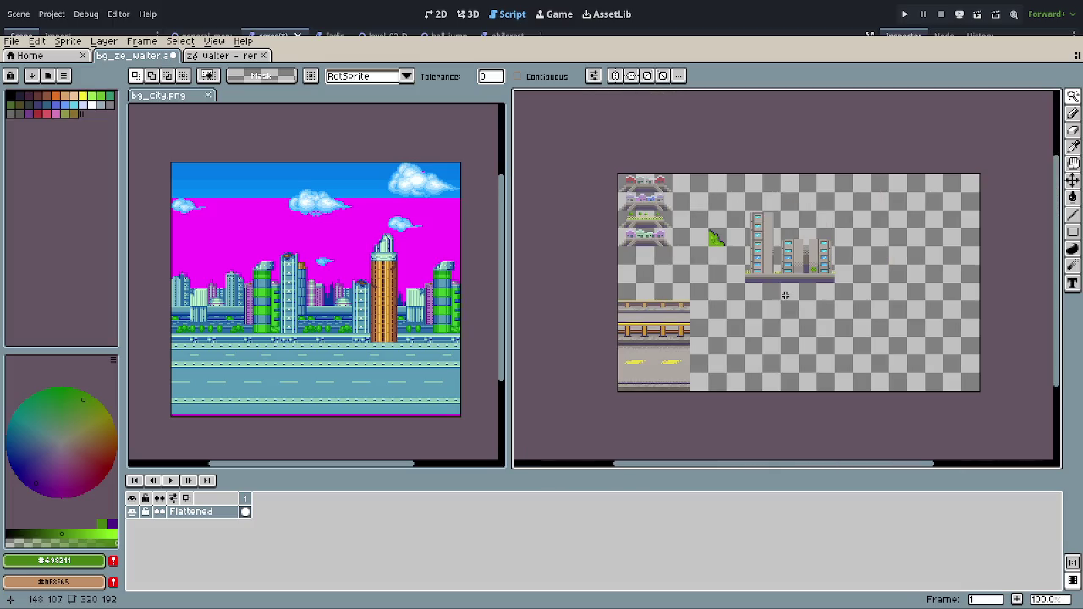
scroll(783, 298, down, 2)
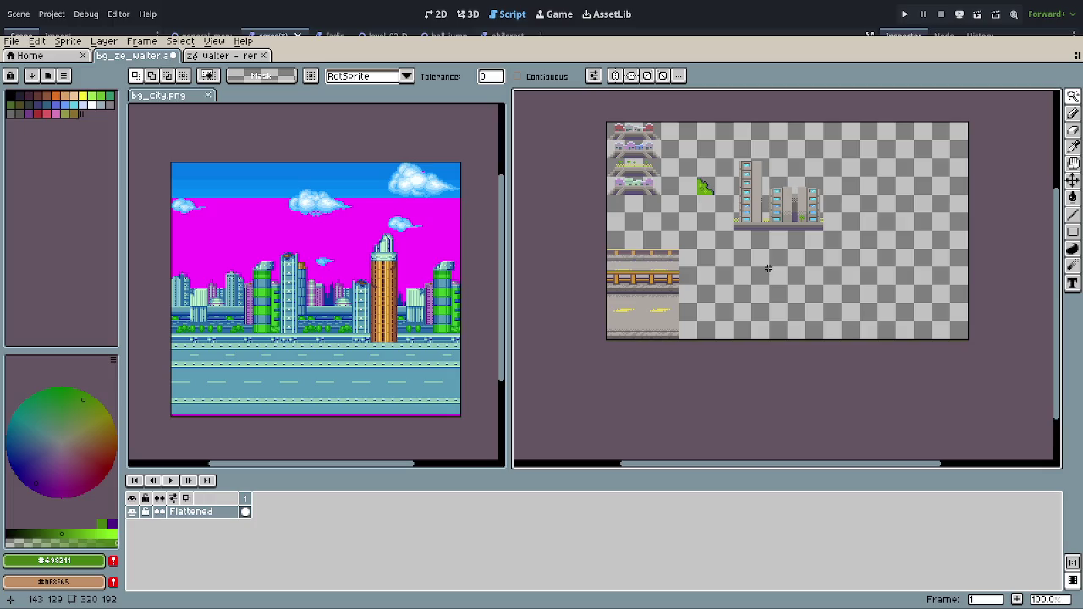
drag(767, 268, 726, 326)
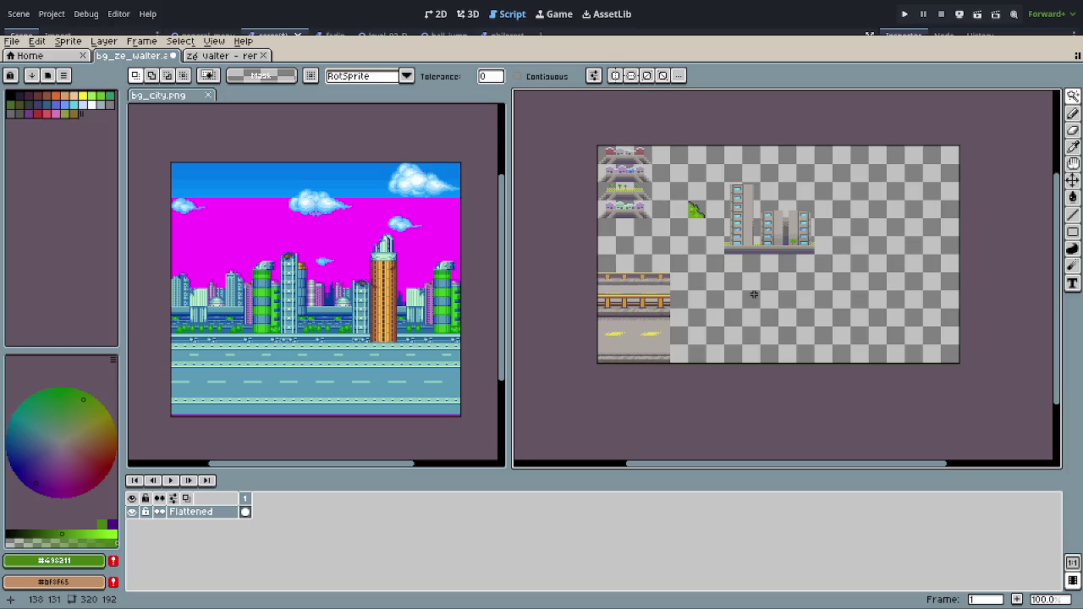
scroll(753, 293, up, 2)
mouse_move(752, 294)
mouse_down()
mouse_move(789, 261)
mouse_move(785, 278)
mouse_up()
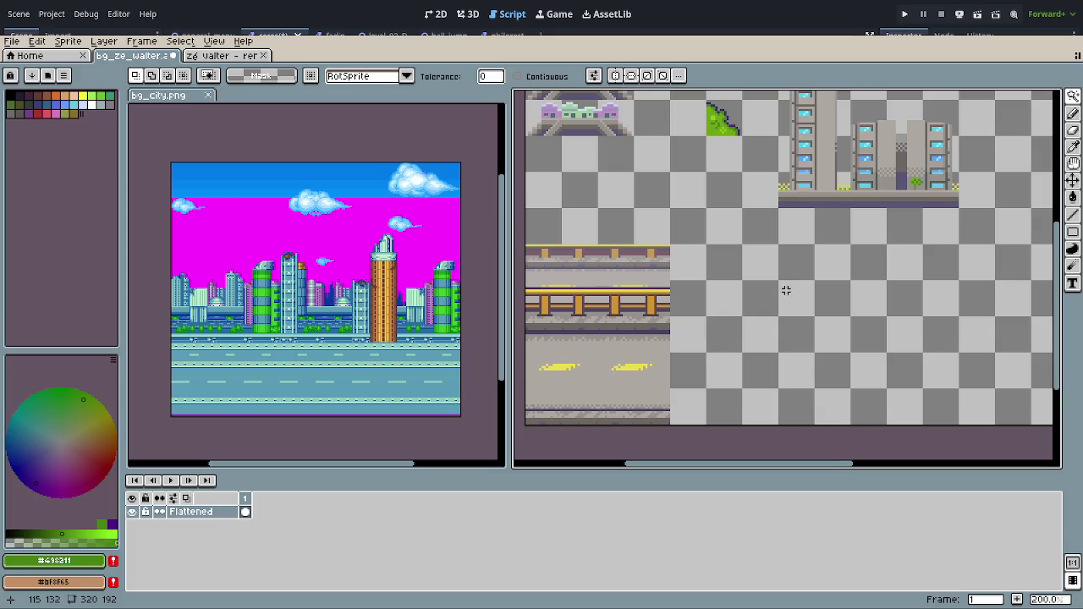
key(m)
mouse_move(791, 225)
mouse_down()
mouse_move(749, 314)
mouse_move(855, 319)
mouse_move(846, 406)
mouse_move(857, 326)
mouse_move(816, 195)
mouse_up()
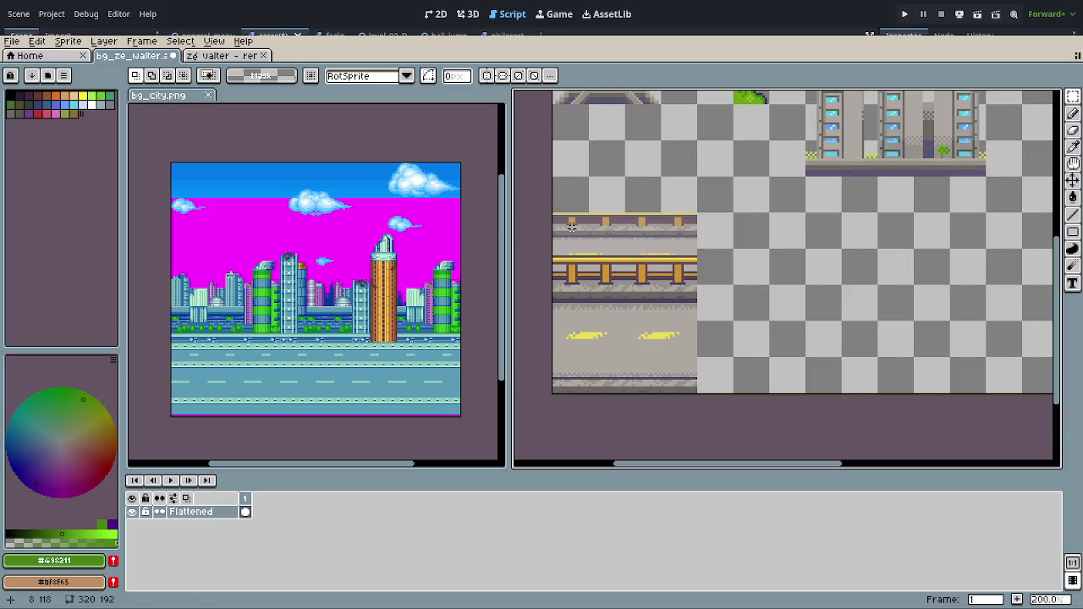
drag(585, 209, 627, 251)
click(763, 242)
scroll(722, 280, down, 2)
scroll(717, 293, down, 1)
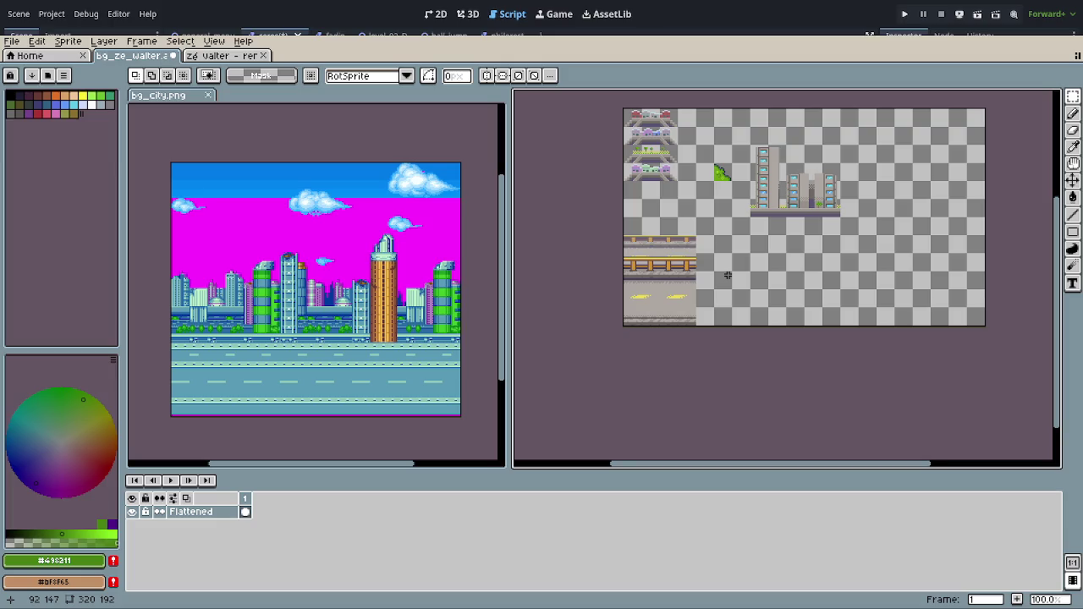
scroll(726, 275, up, 2)
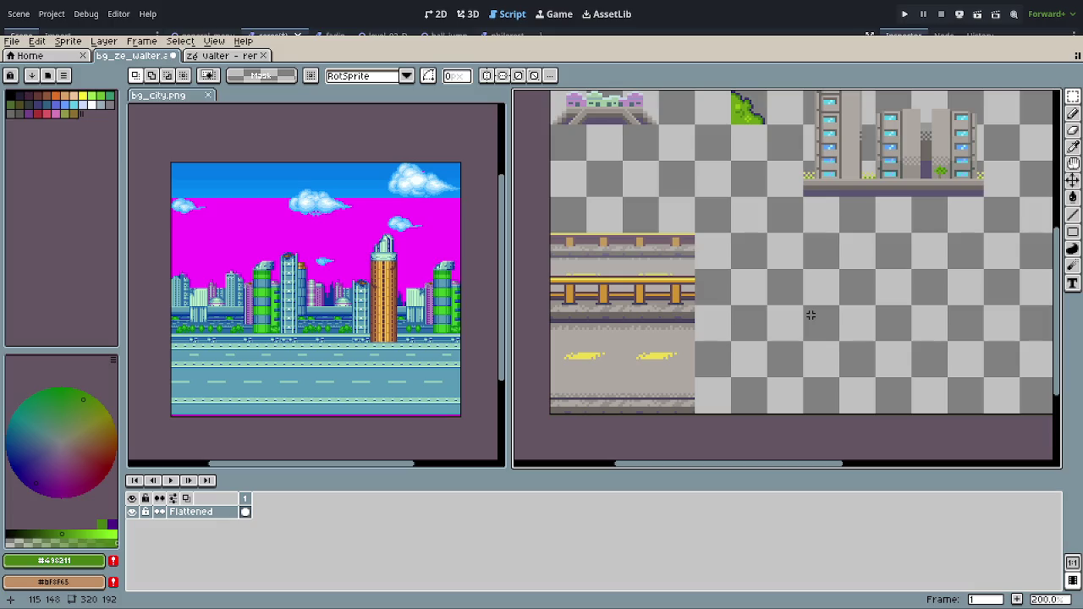
scroll(670, 297, up, 1)
Step: Draw a 64-pixel line along the railing in the railing's own yellow
scroll(677, 301, up, 2)
scroll(689, 307, up, 1)
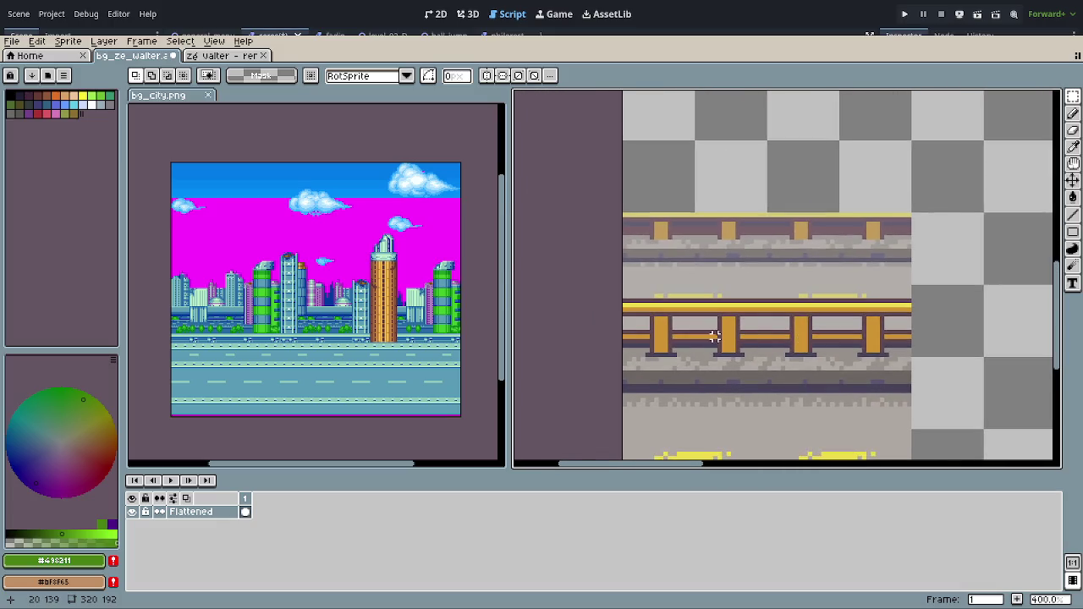
scroll(714, 337, up, 1)
scroll(671, 313, up, 1)
key(o)
click(616, 284)
key(b)
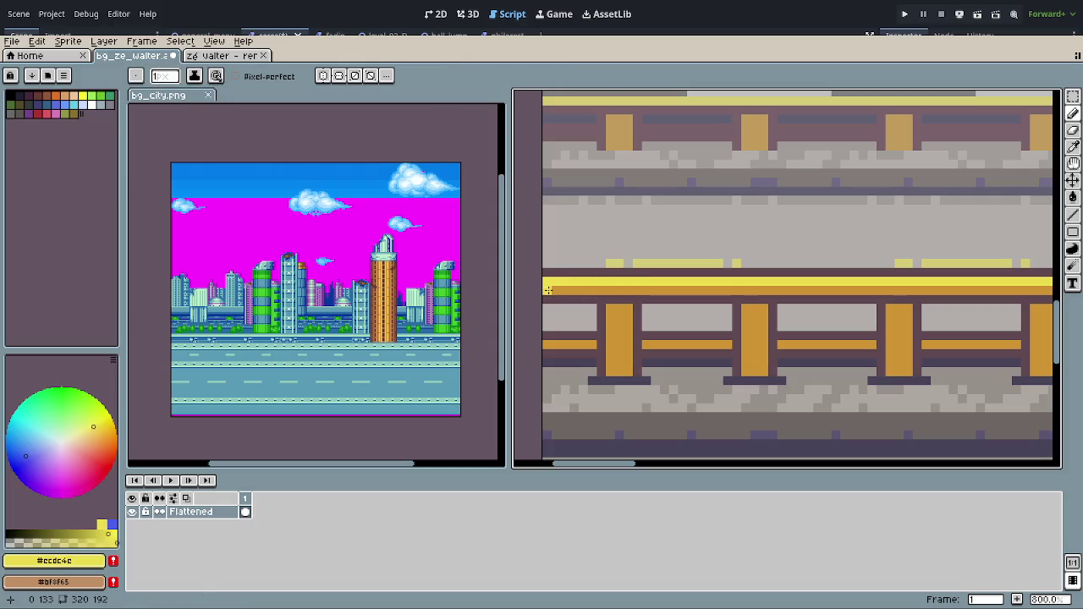
scroll(910, 351, right, 3)
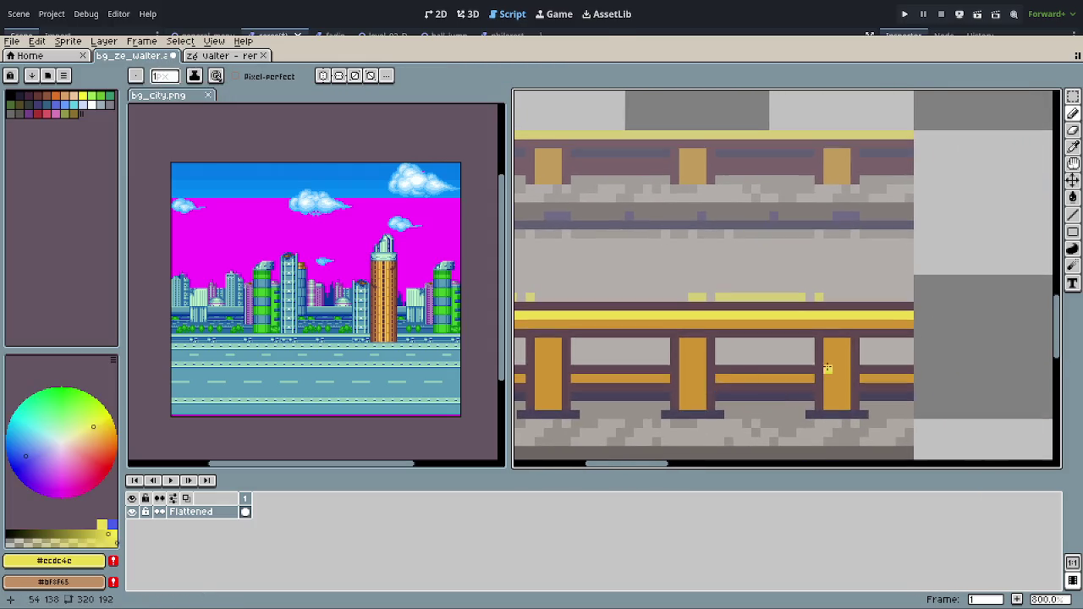
shift+click(906, 323)
Step: Sample the posts' orange, then the rail's dark purple-grey #604850 as drawing colour
drag(639, 368, 881, 351)
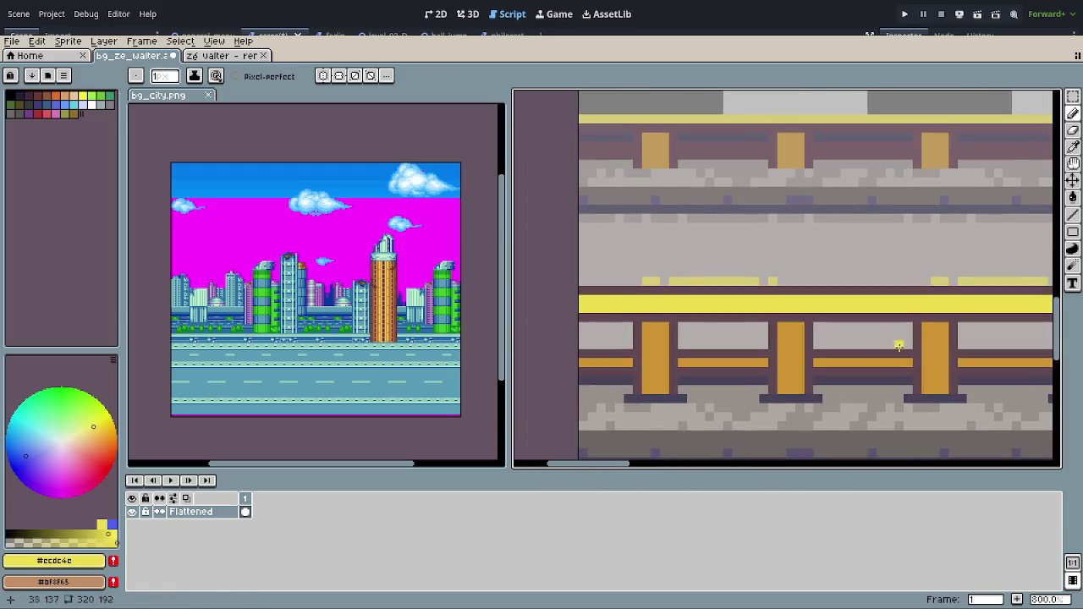
alt+click(708, 358)
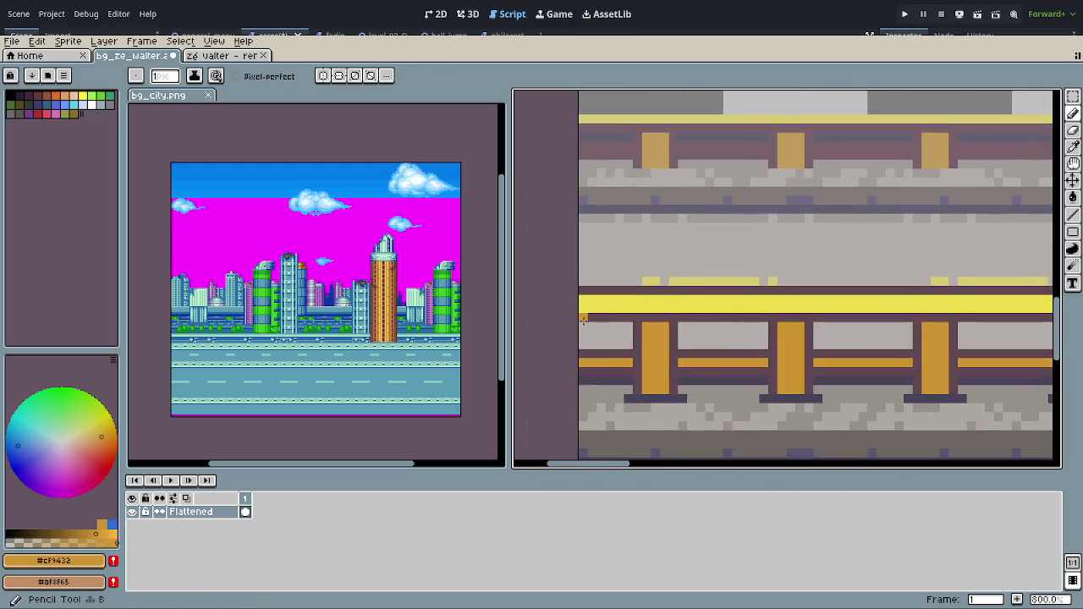
scroll(880, 319, right, 3)
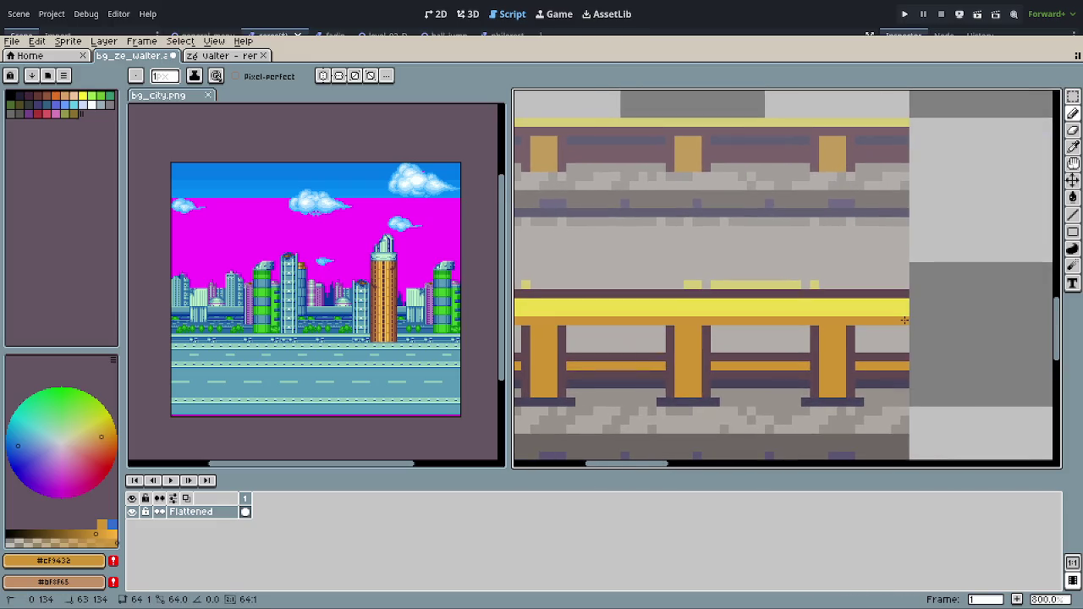
alt+click(904, 351)
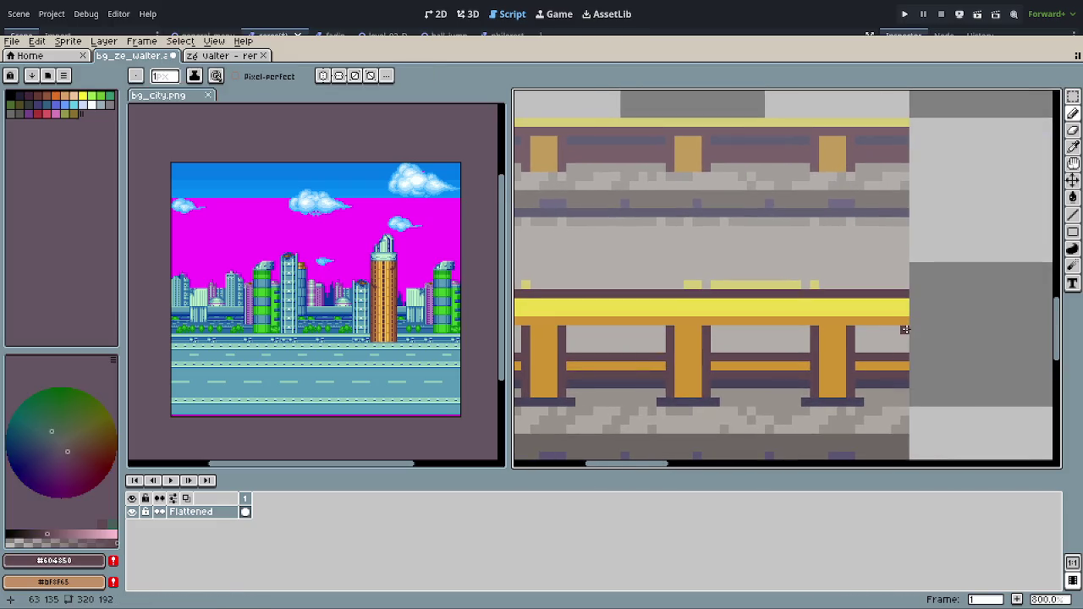
scroll(702, 353, left, 10)
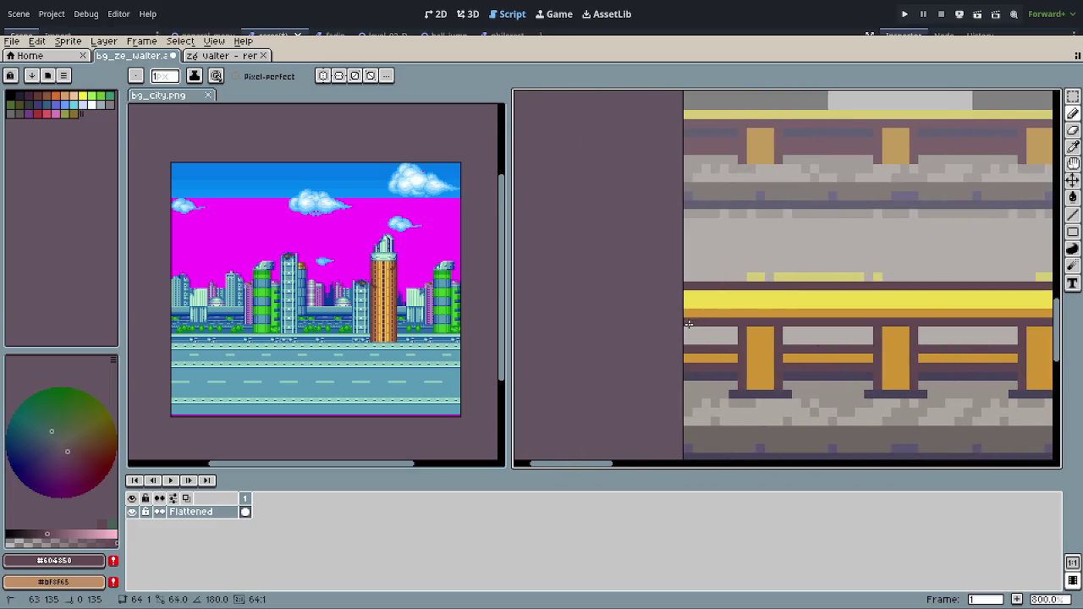
scroll(720, 359, down, 3)
scroll(841, 367, right, 2)
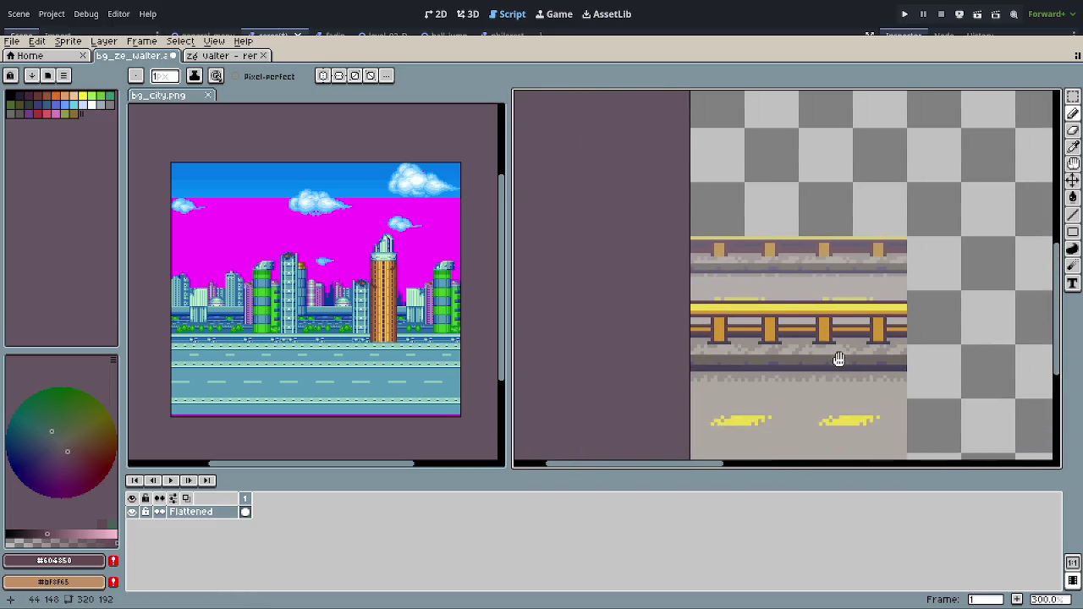
scroll(893, 369, down, 2)
drag(894, 370, 825, 329)
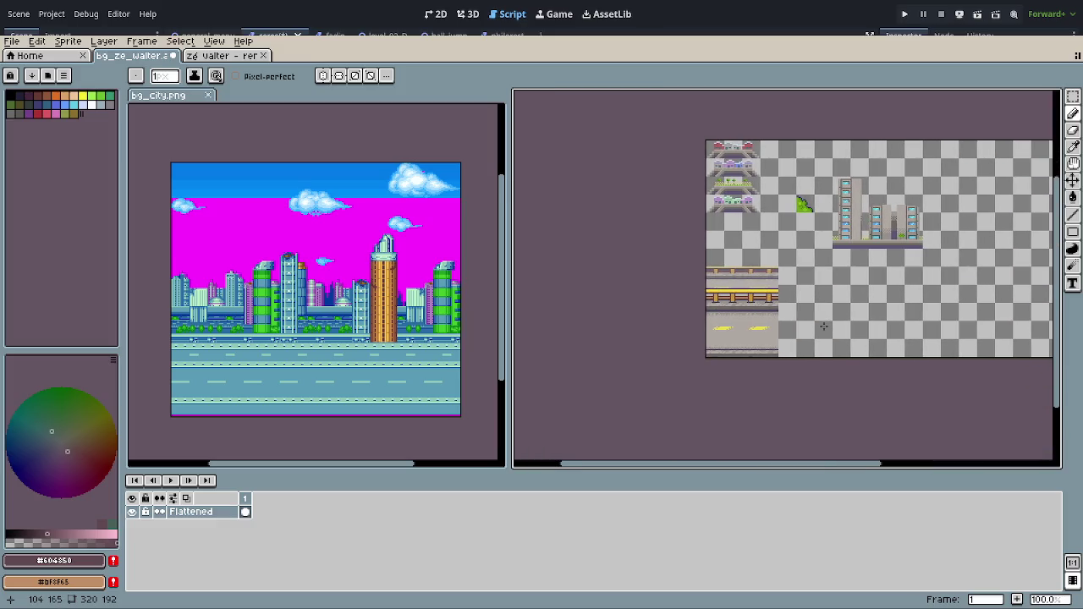
scroll(823, 328, up, 1)
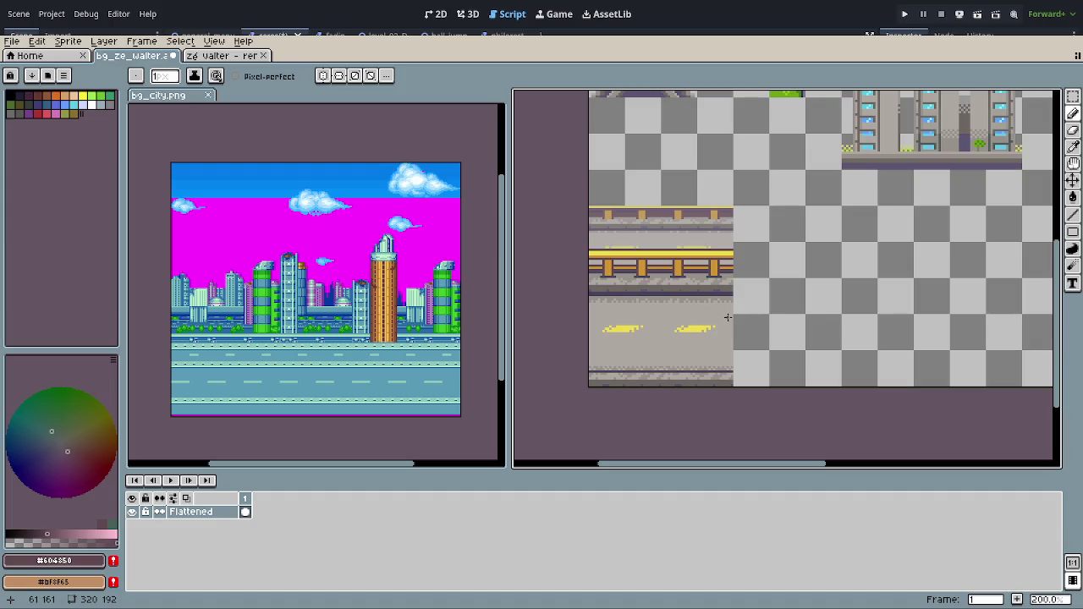
scroll(727, 317, down, 1)
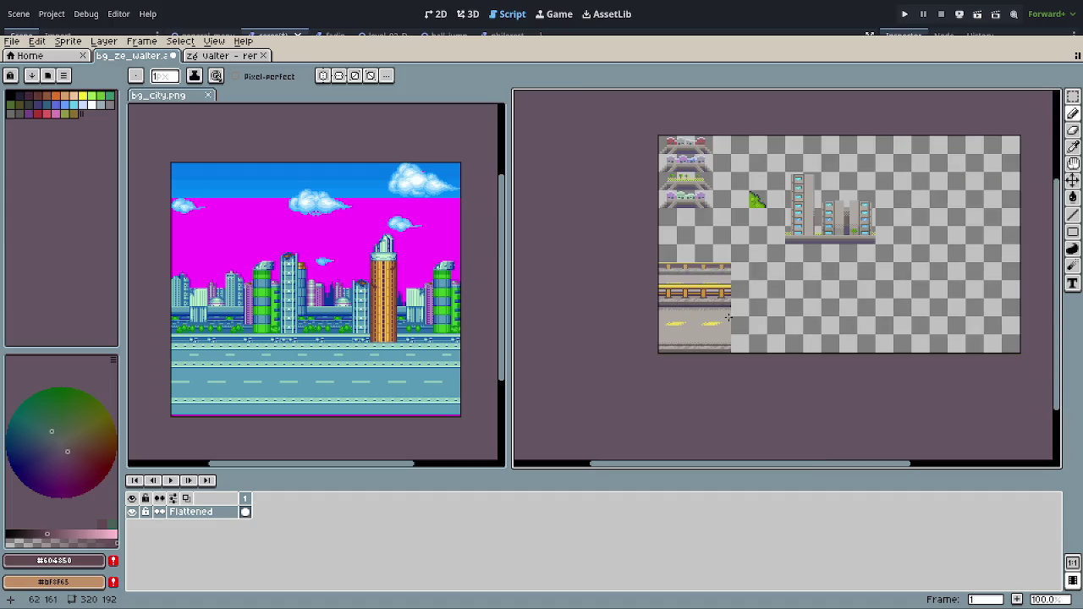
scroll(753, 330, up, 1)
scroll(753, 330, right, 1)
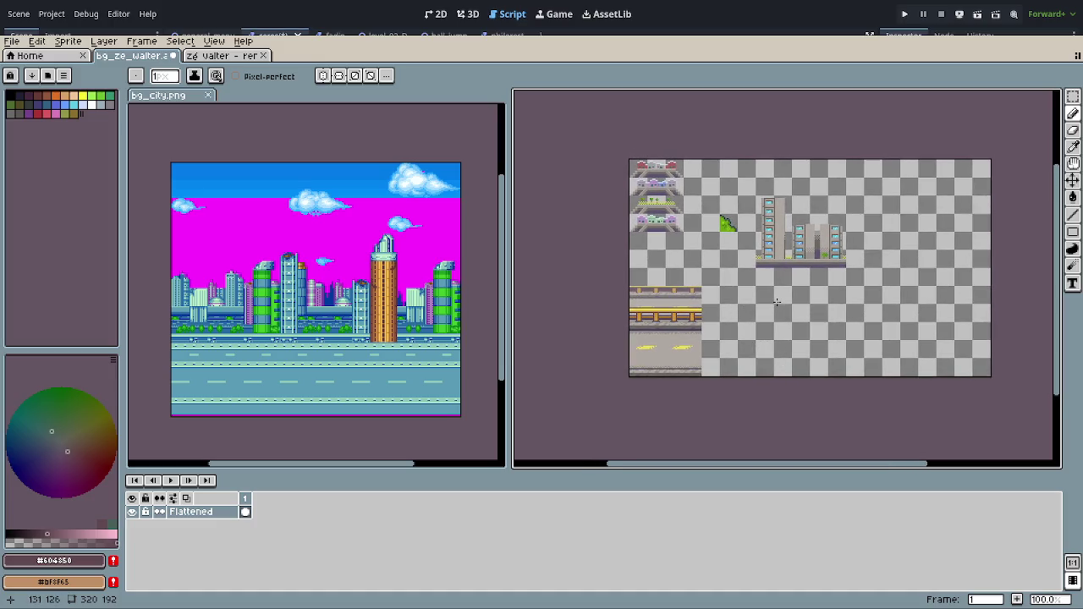
scroll(757, 299, up, 1)
scroll(756, 301, down, 1)
scroll(744, 294, up, 2)
Step: Try rectangular marquee selections around the house tiles' edges, undoing and clearing them
drag(911, 287, 697, 336)
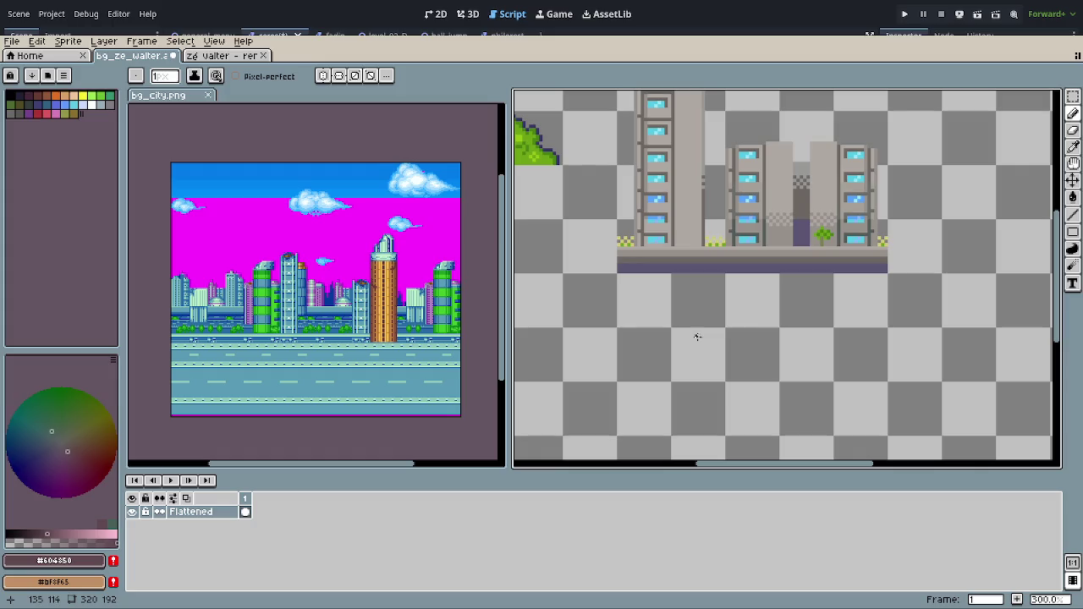
drag(779, 334, 942, 418)
drag(621, 319, 845, 360)
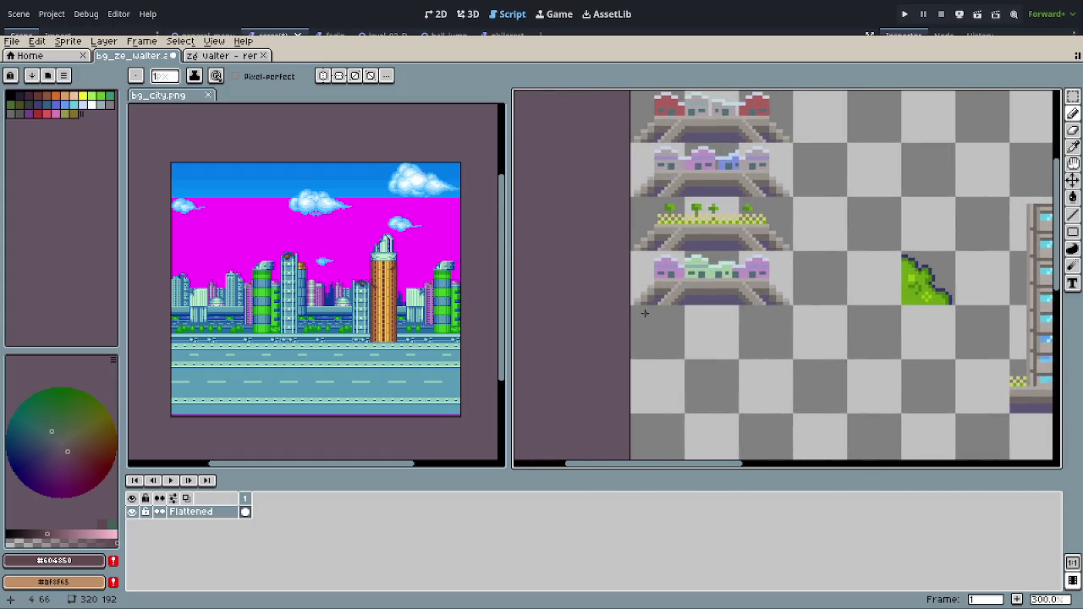
scroll(645, 313, up, 1)
key(r)
drag(626, 271, 645, 313)
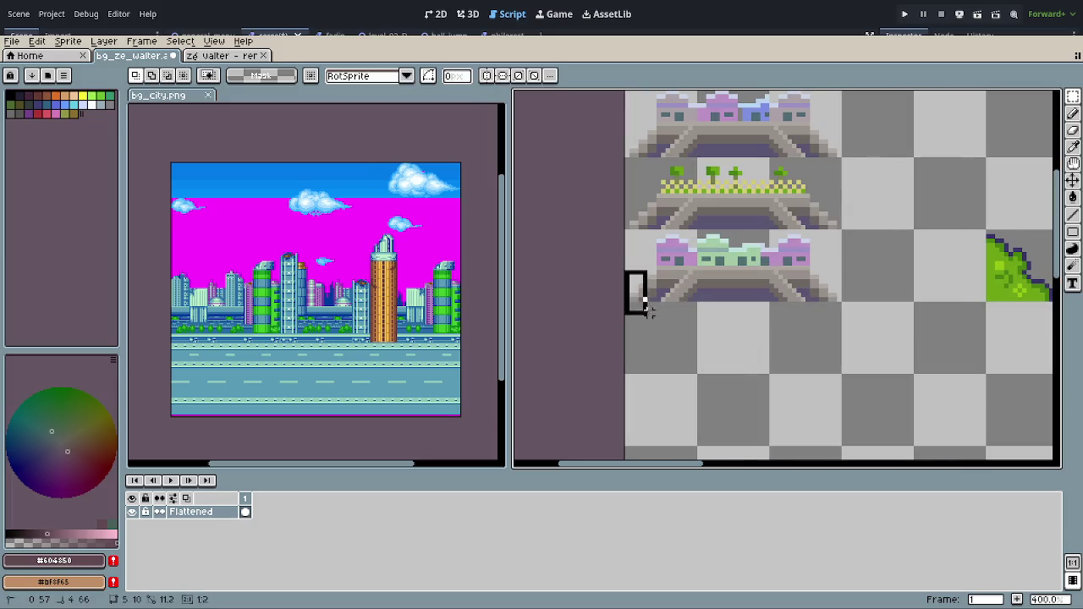
click(749, 340)
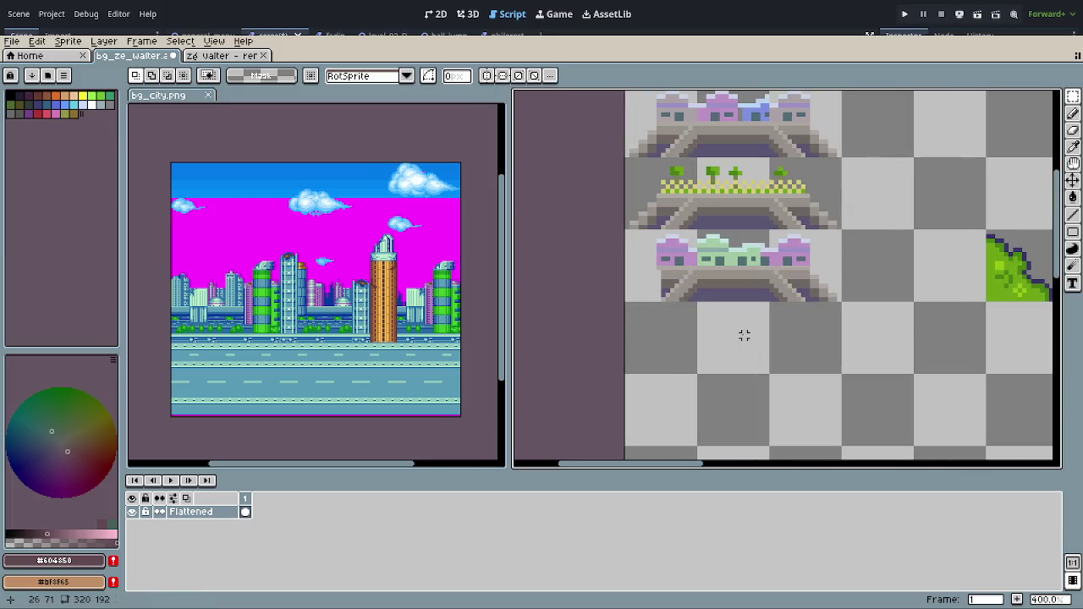
key(ctrl+z)
key(ctrl+z)
scroll(624, 288, up, 1)
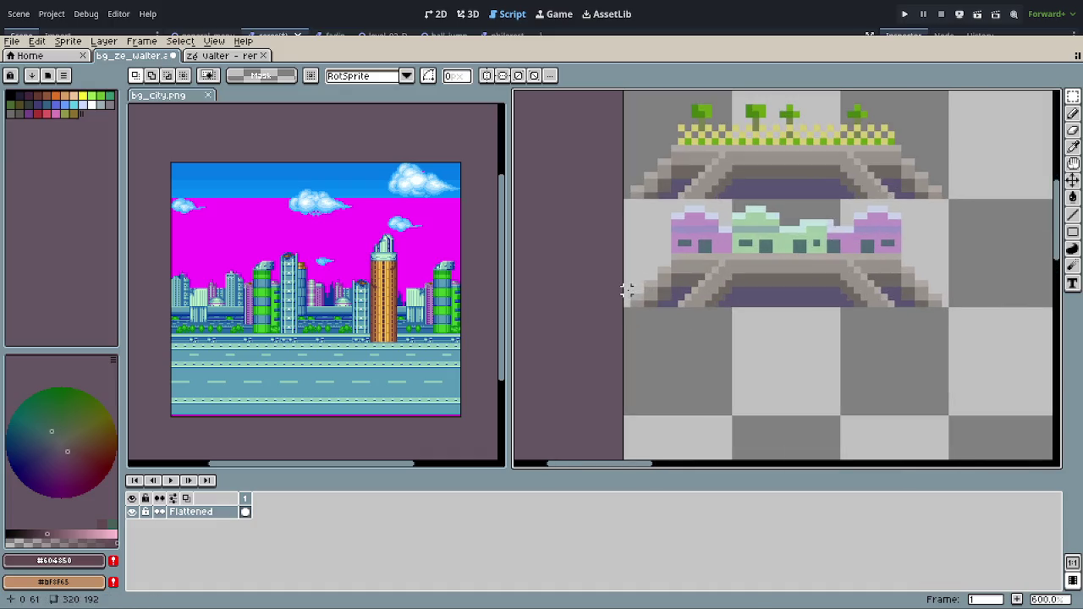
drag(601, 248, 666, 338)
click(666, 338)
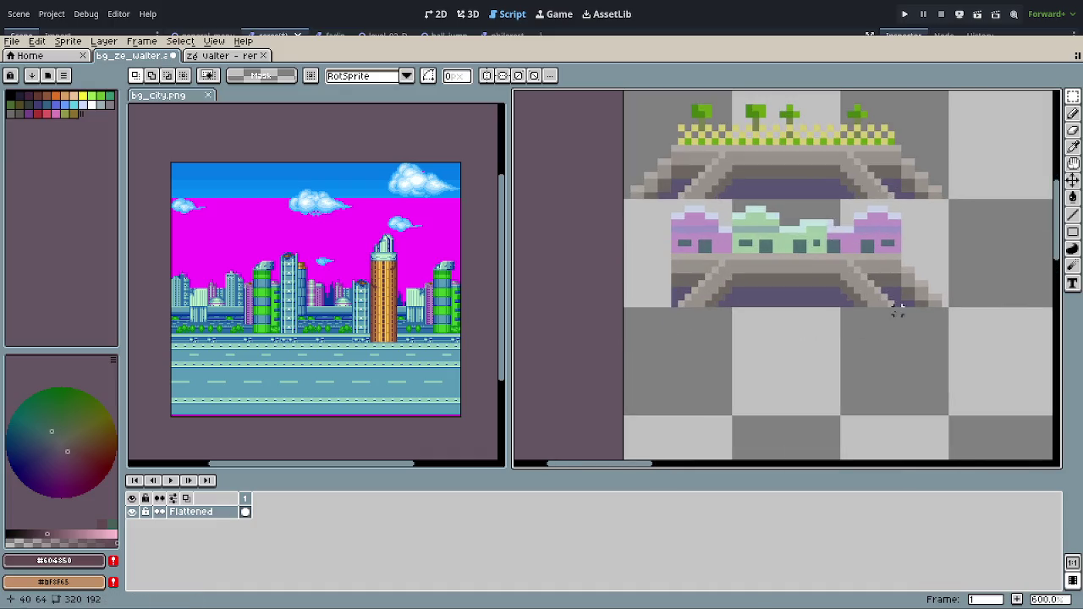
drag(980, 242, 911, 337)
click(903, 339)
Step: Make further trial marquee selections beside the left, right and top house tiles, clearing each
drag(909, 268, 822, 358)
mouse_move(847, 270)
mouse_down()
mouse_move(833, 319)
mouse_move(783, 382)
mouse_up()
click(832, 374)
scroll(801, 358, left, 2)
scroll(585, 271, left, 1)
drag(595, 269, 648, 375)
scroll(737, 315, up, 1)
scroll(737, 315, up, 1)
drag(597, 218, 648, 333)
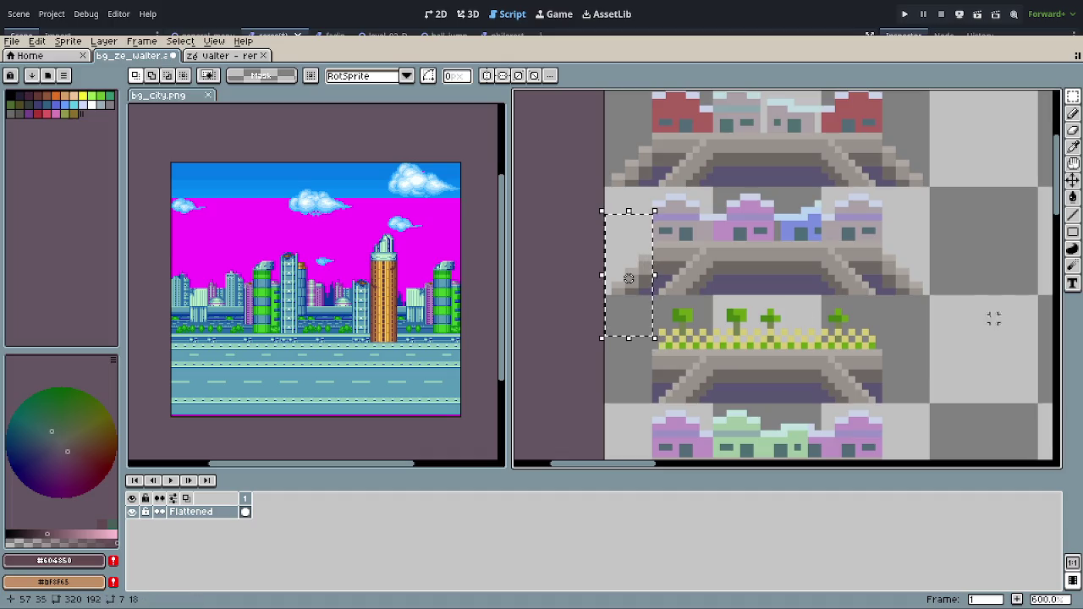
drag(955, 229, 891, 333)
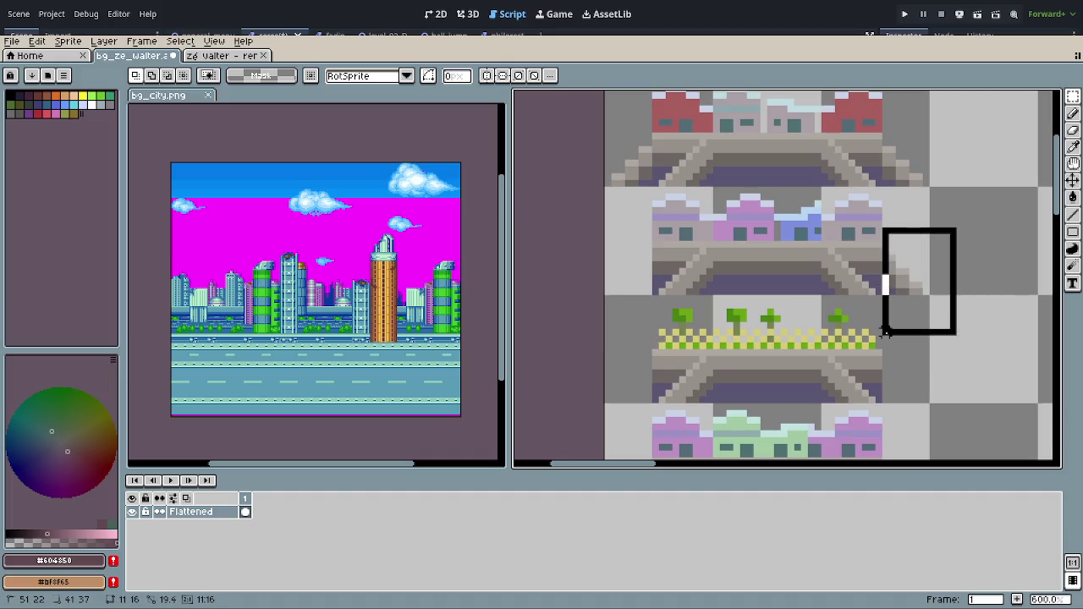
click(888, 330)
scroll(891, 324, down, 2)
scroll(890, 324, down, 1)
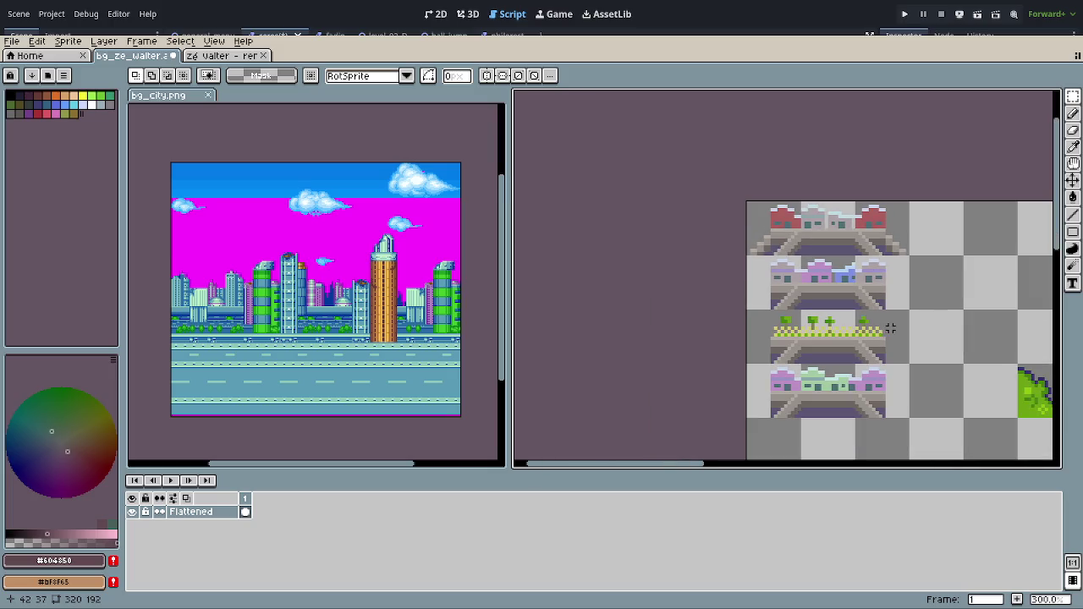
drag(832, 298, 702, 266)
scroll(624, 217, up, 2)
scroll(624, 217, up, 2)
drag(597, 181, 656, 298)
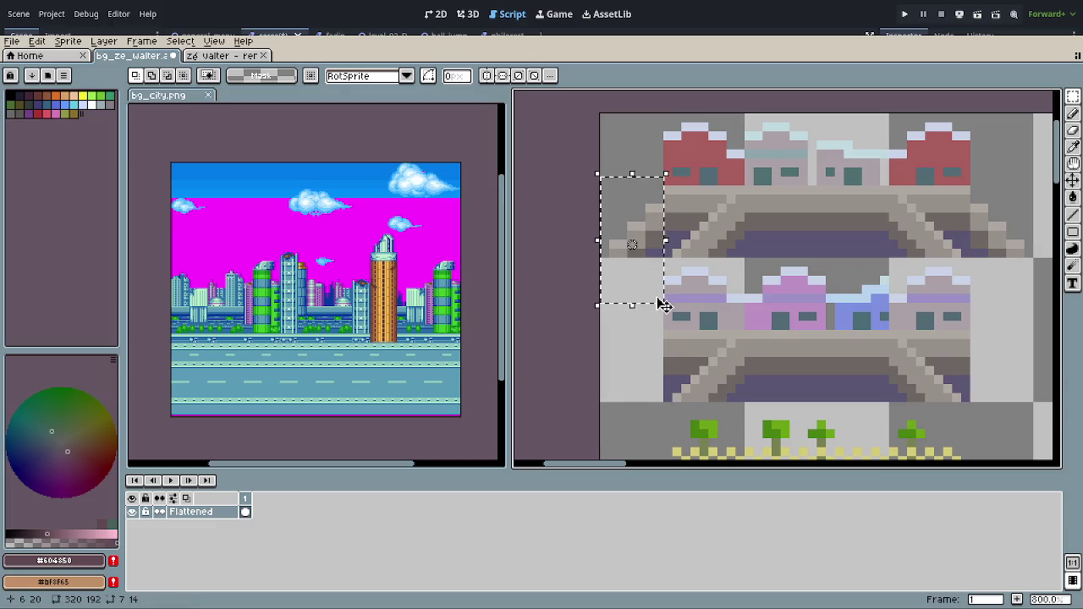
mouse_move(974, 215)
mouse_down()
mouse_move(888, 360)
mouse_move(810, 245)
mouse_up()
click(895, 356)
Step: Select the small green bush piece in the tileset
scroll(896, 359, down, 2)
scroll(899, 361, down, 1)
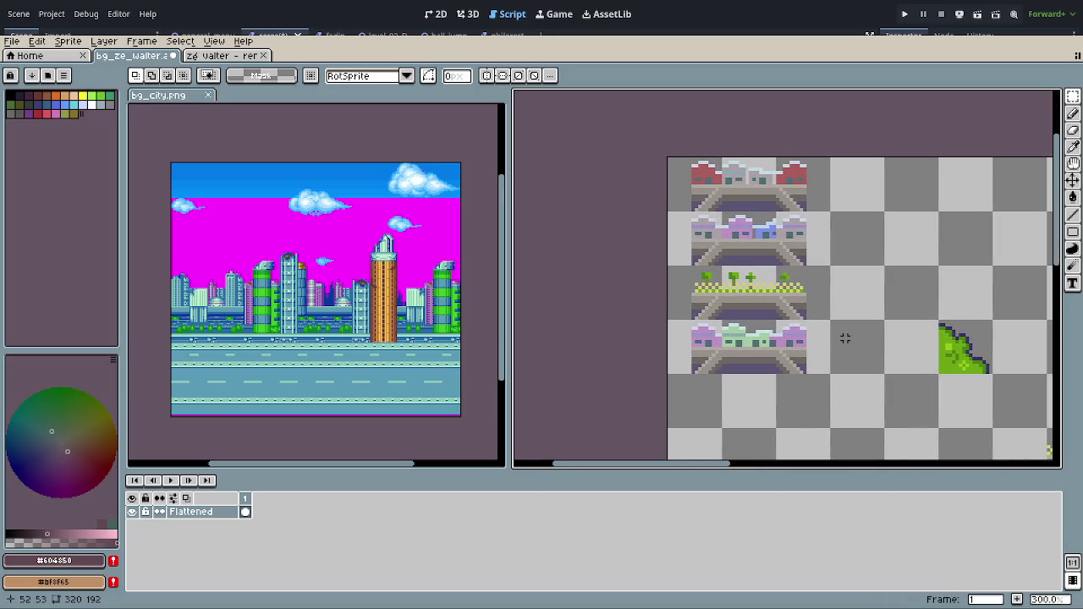
scroll(841, 335, down, 1)
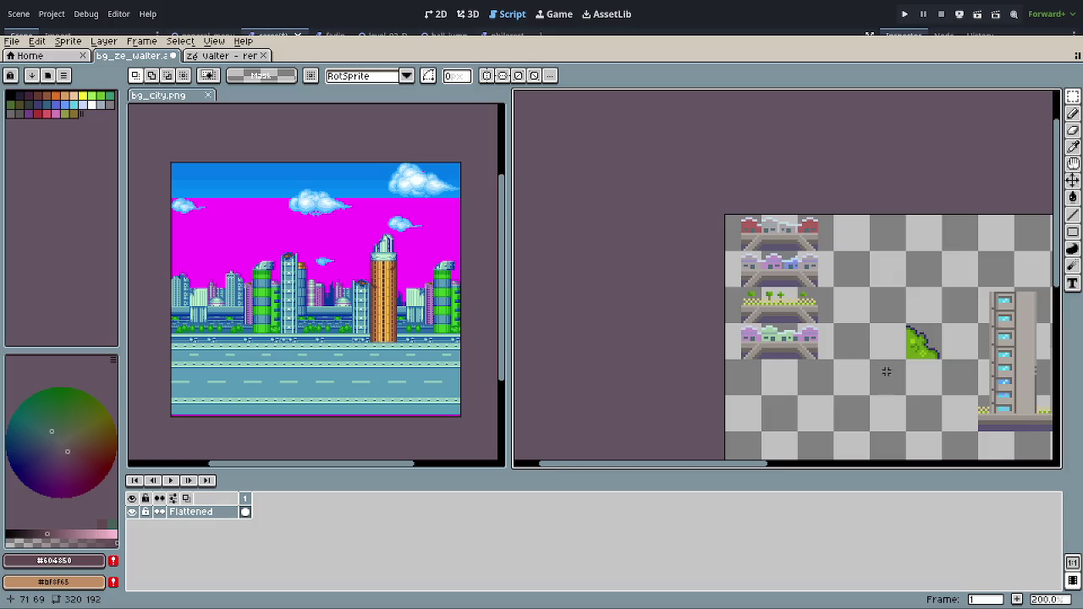
drag(885, 370, 774, 304)
scroll(774, 305, down, 1)
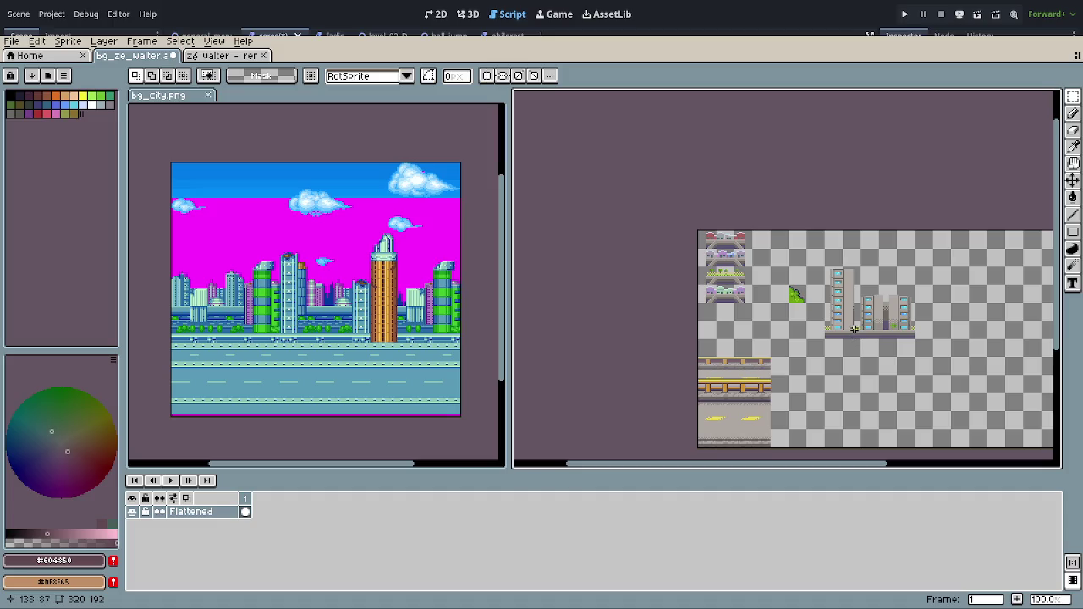
click(811, 306)
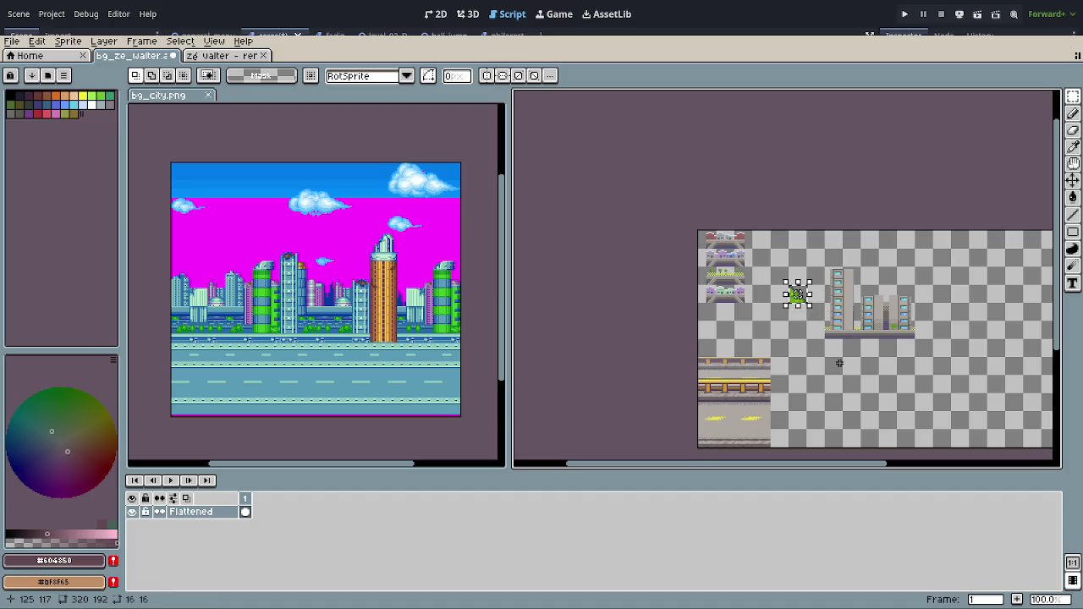
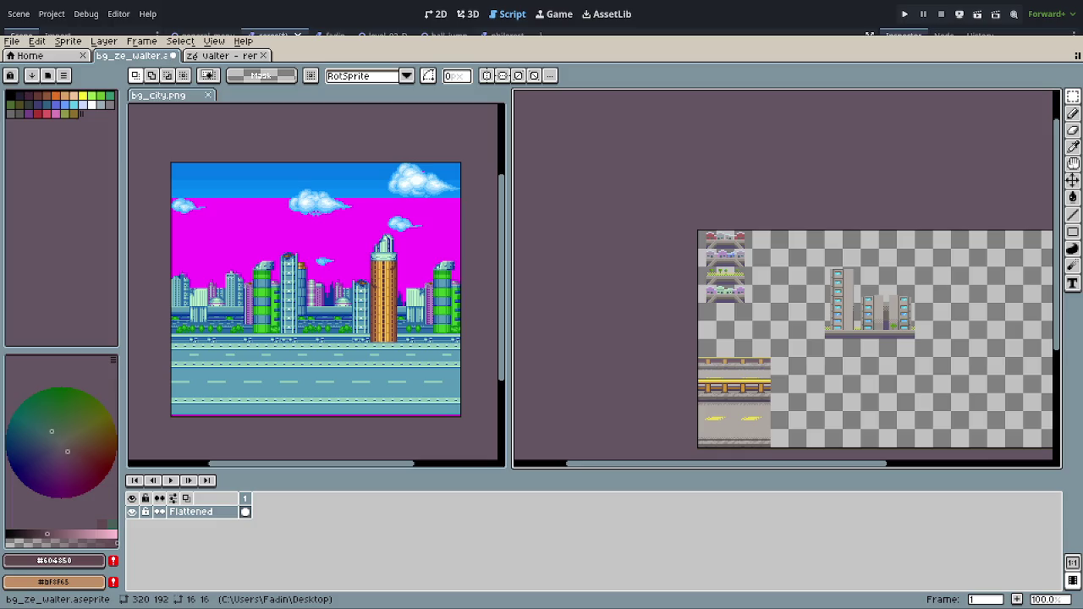
Step: Move the lowest 48×16 pink-building house strip down onto the bridge at -7, 96
mouse_move(658, 363)
mouse_down()
mouse_move(591, 363)
mouse_move(520, 336)
mouse_up()
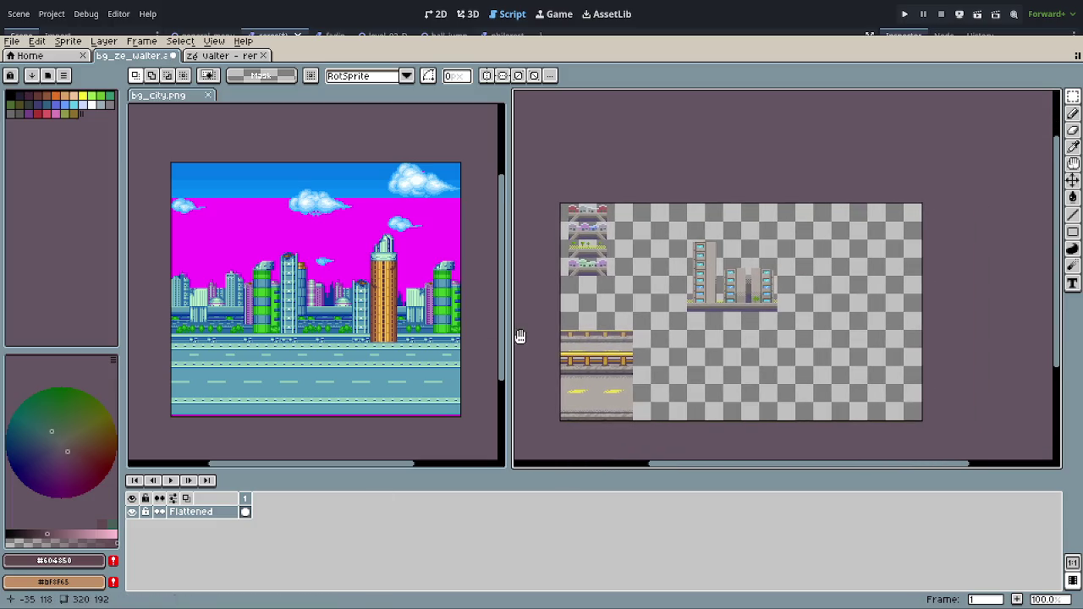
scroll(592, 315, up, 2)
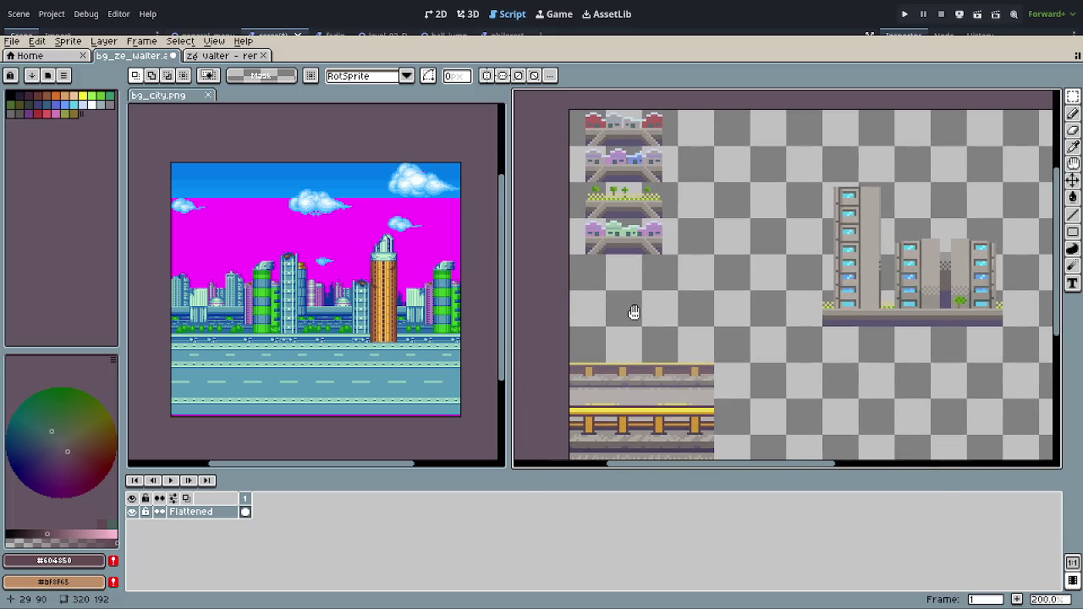
scroll(622, 301, up, 1)
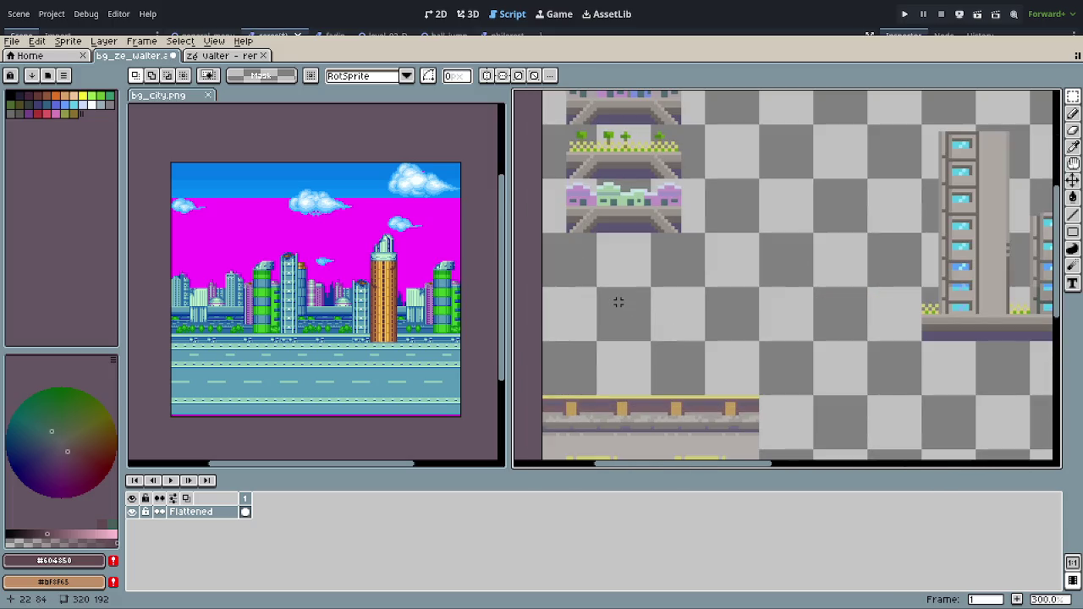
scroll(638, 253, up, 1)
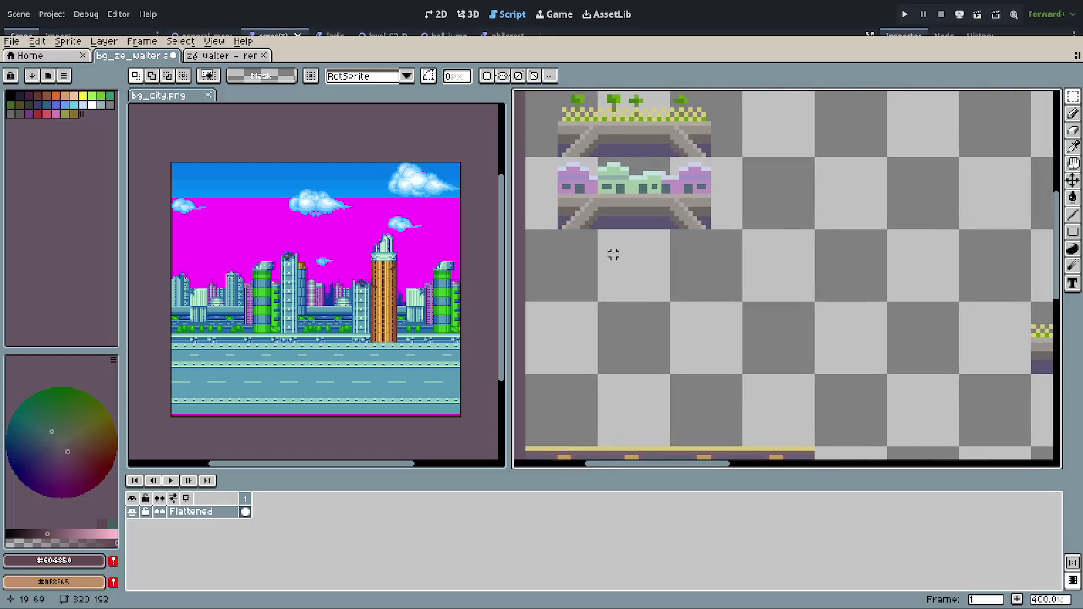
drag(613, 249, 694, 240)
drag(570, 241, 874, 146)
click(951, 231)
mouse_move(609, 144)
mouse_down()
mouse_move(672, 205)
mouse_move(824, 213)
mouse_move(778, 285)
mouse_move(760, 427)
mouse_up()
scroll(859, 412, down, 2)
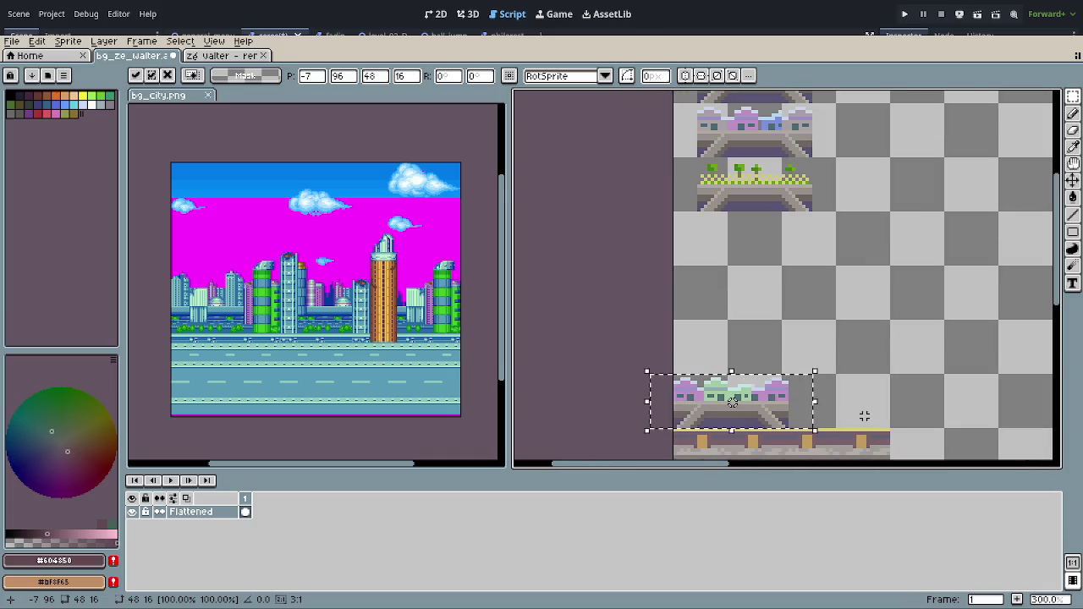
Step: Commit the moved house strip in place and pan toward the towers
scroll(861, 415, down, 2)
scroll(861, 414, up, 1)
click(846, 428)
mouse_move(846, 428)
mouse_down()
mouse_move(829, 358)
mouse_move(785, 291)
mouse_move(766, 347)
mouse_up()
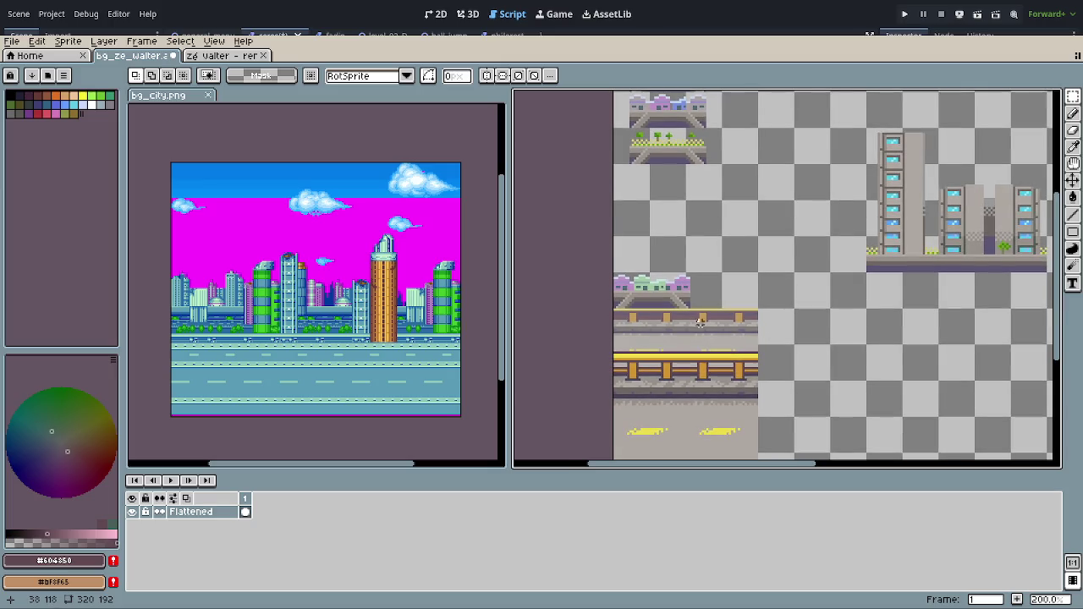
Step: Move the 104×84 grey tower cluster down-left onto the bridge, nudged one pixel left to 23, 40
scroll(711, 327, up, 2)
scroll(620, 288, up, 2)
scroll(609, 283, down, 2)
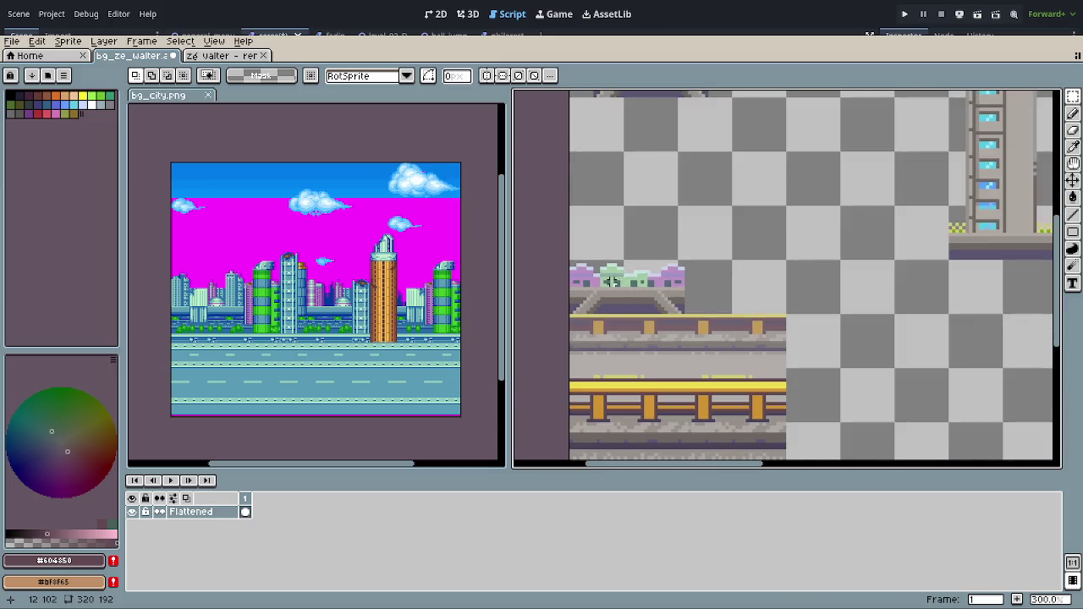
scroll(682, 276, down, 1)
scroll(761, 292, down, 1)
drag(810, 297, 720, 297)
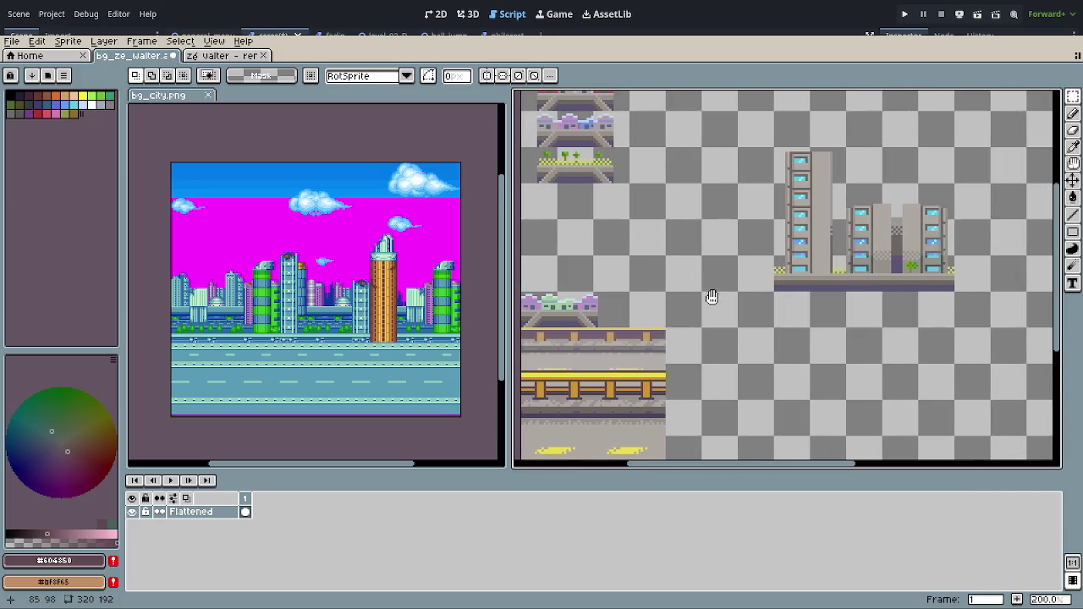
mouse_move(749, 129)
mouse_down()
mouse_move(968, 320)
mouse_move(765, 351)
mouse_up()
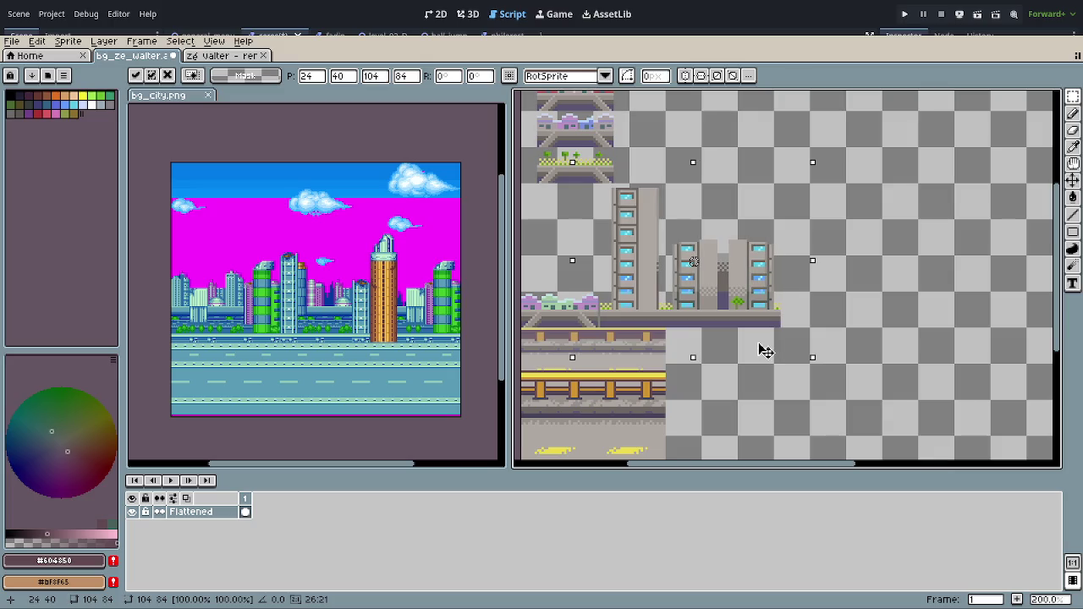
drag(765, 351, 757, 350)
click(824, 409)
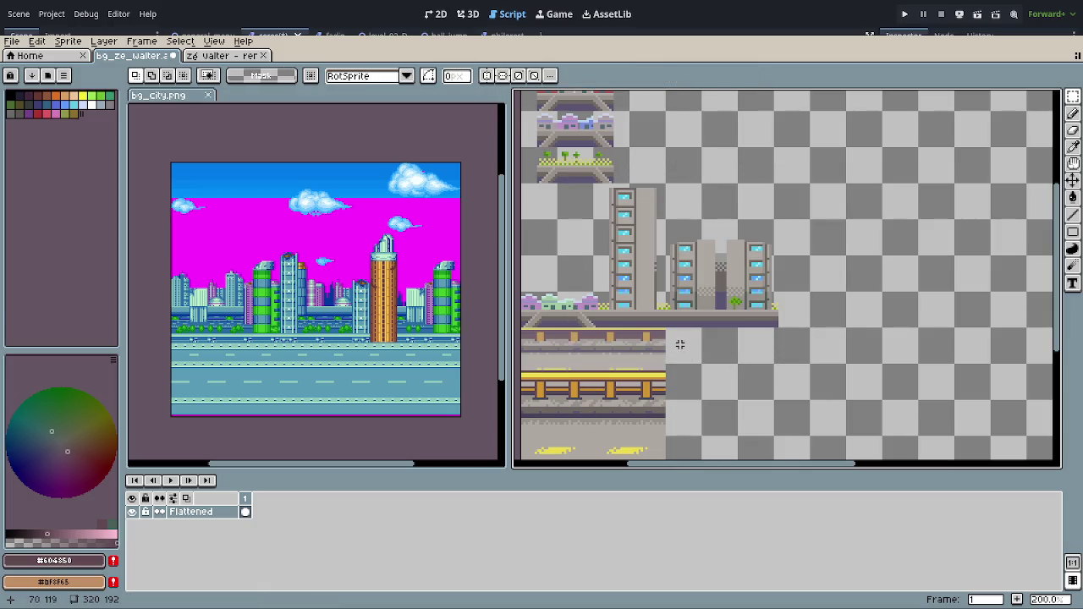
scroll(677, 346, down, 2)
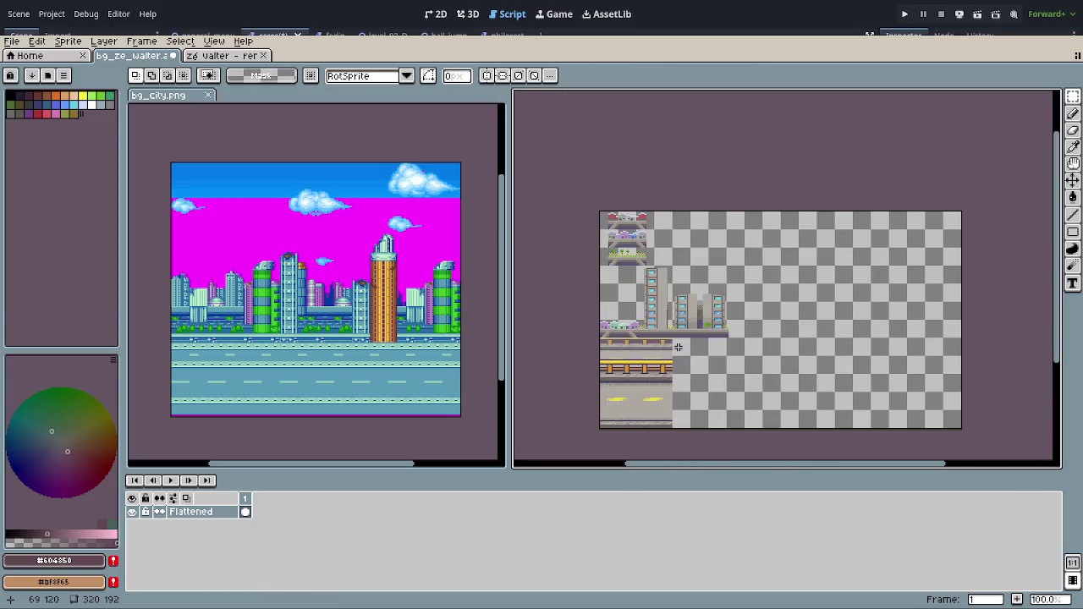
Step: Select the grassy platform row and place it right of the towers
scroll(623, 258, up, 2)
drag(652, 316, 684, 275)
scroll(626, 234, up, 1)
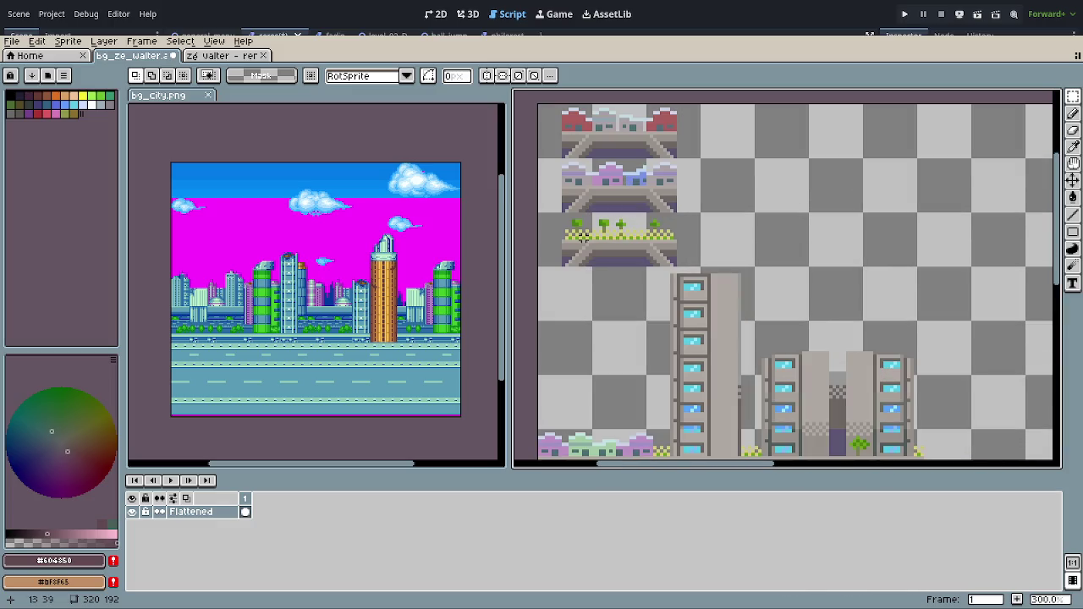
drag(538, 214, 753, 264)
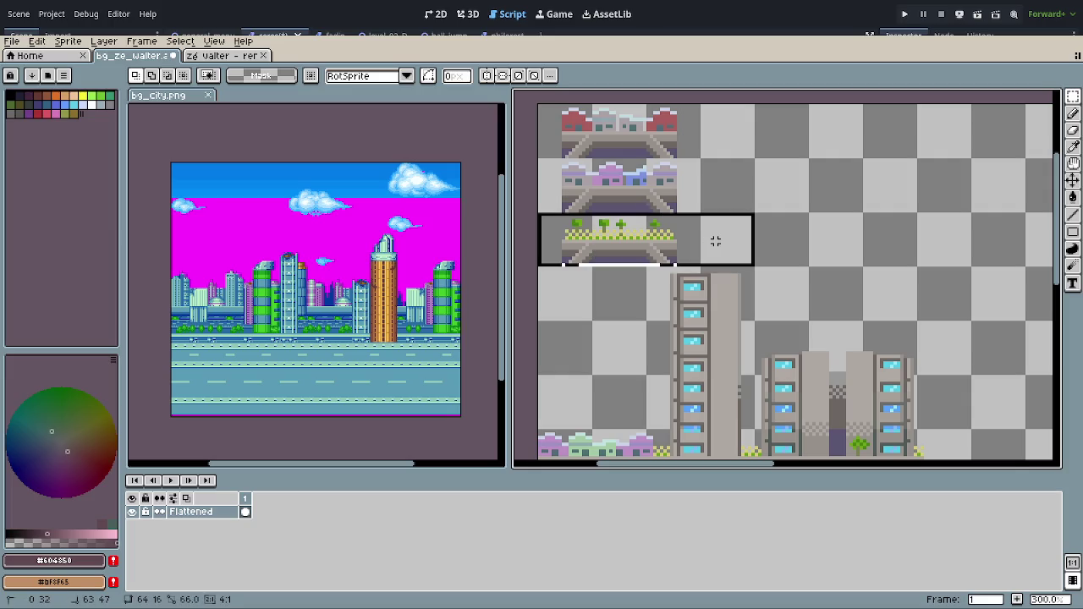
mouse_move(617, 234)
mouse_down()
mouse_move(905, 278)
mouse_move(834, 213)
mouse_move(817, 346)
mouse_up()
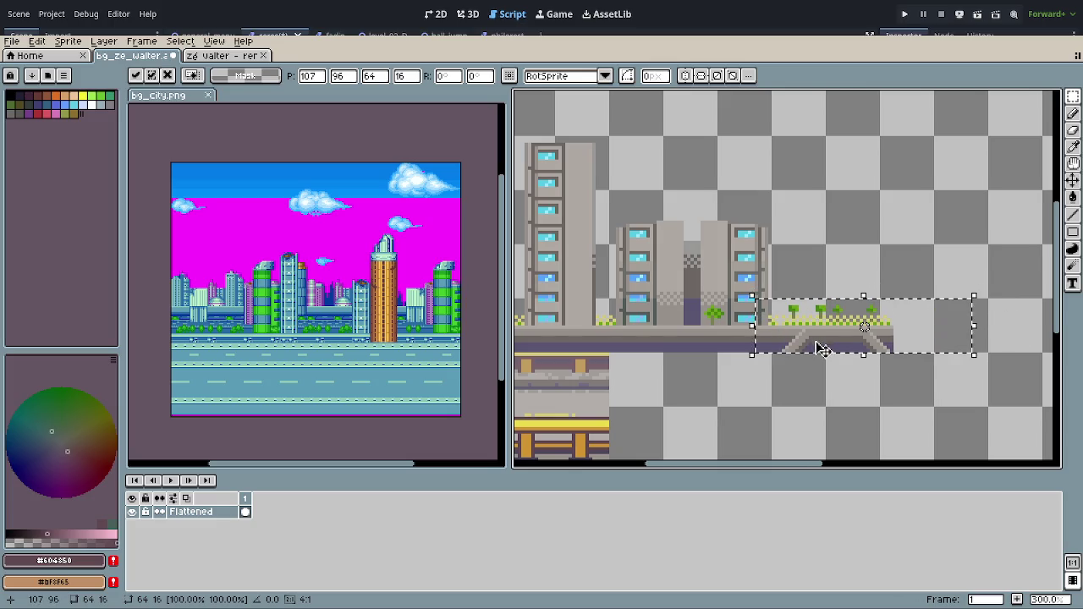
click(802, 406)
Step: Move the second house strip beside the grassy platform, lined up on the bridge
scroll(803, 414, down, 2)
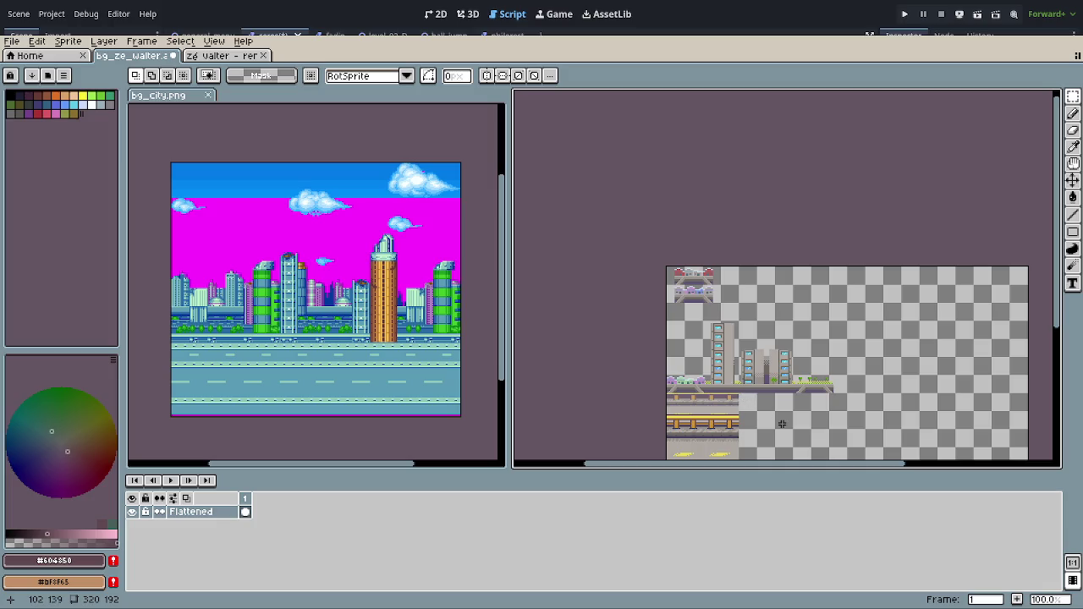
scroll(704, 293, up, 3)
drag(542, 283, 729, 355)
scroll(723, 367, down, 1)
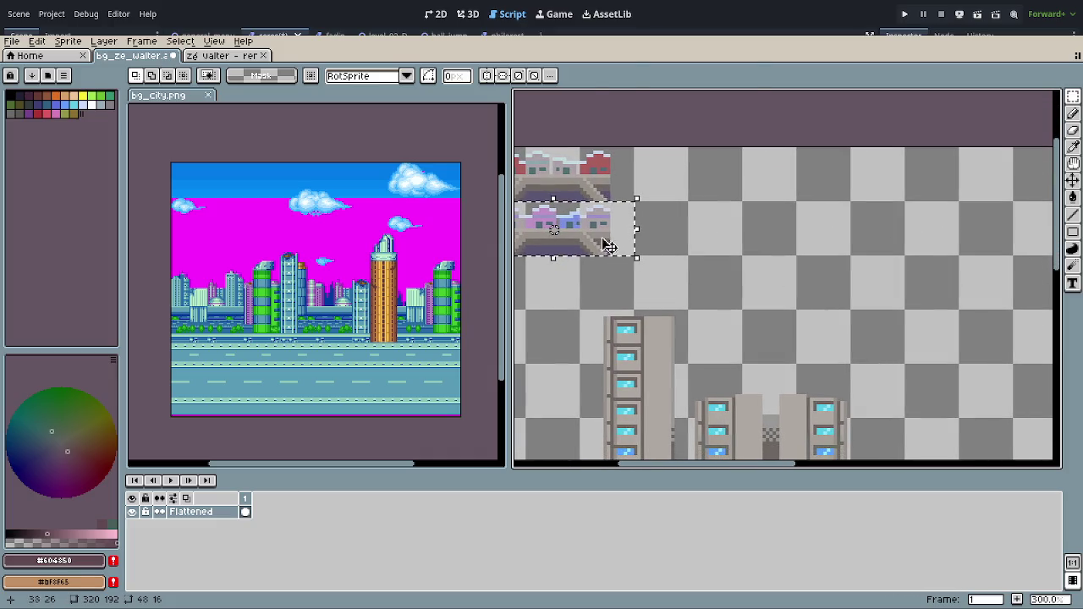
drag(609, 242, 979, 386)
mouse_move(733, 236)
mouse_down()
mouse_move(850, 352)
mouse_move(812, 351)
mouse_up()
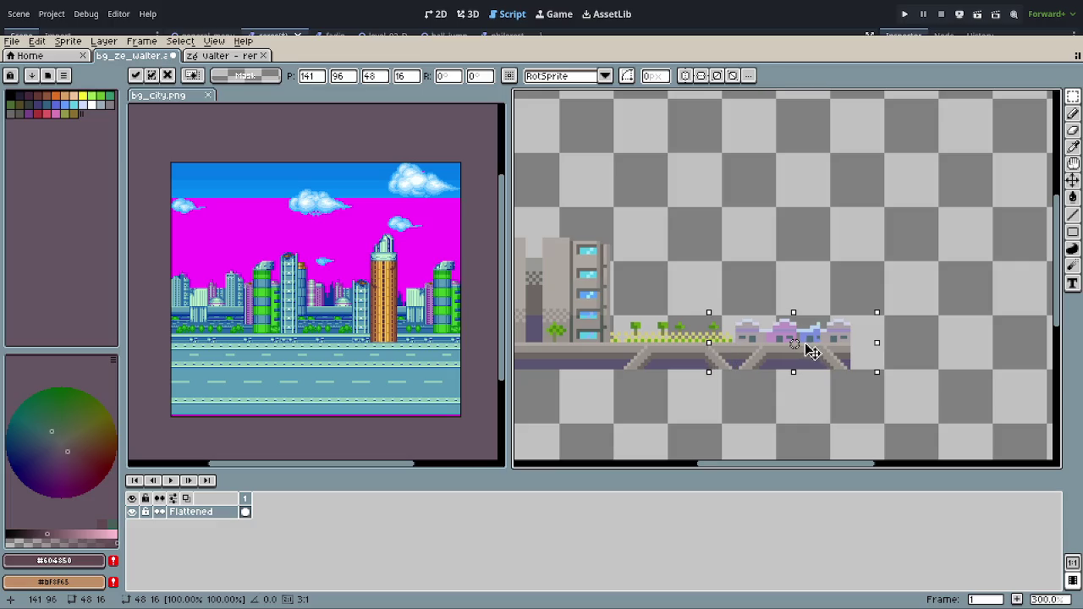
click(758, 411)
Step: Move the 87×26 red-roofed house strip onto the bridge at 175, 96
scroll(761, 415, down, 1)
scroll(764, 419, down, 1)
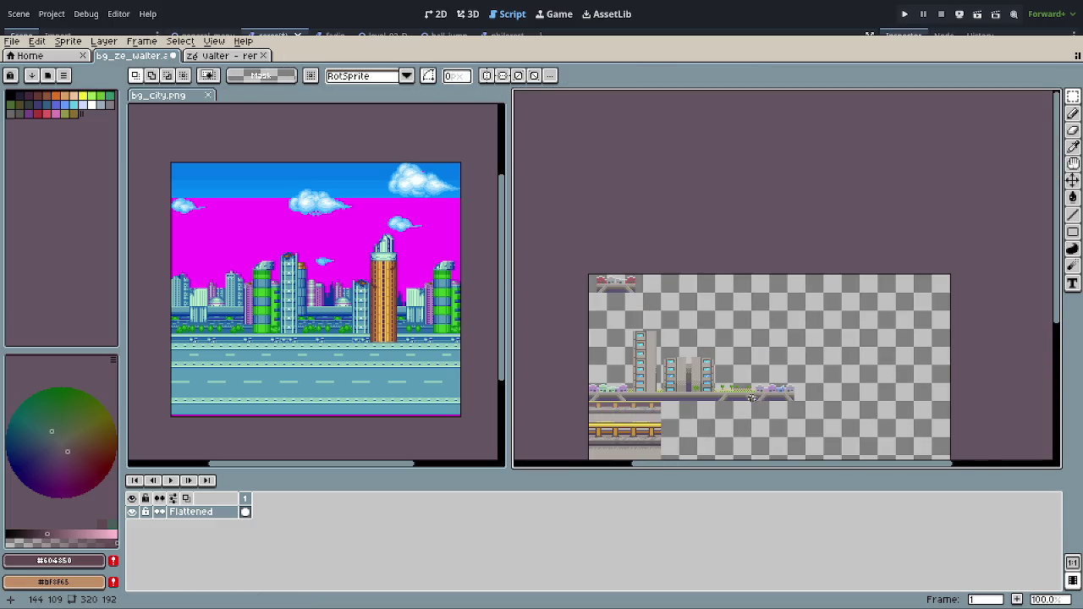
scroll(681, 296, up, 1)
drag(566, 182, 766, 248)
mouse_move(668, 239)
mouse_down()
mouse_move(875, 283)
mouse_move(991, 357)
mouse_move(694, 228)
mouse_move(769, 290)
mouse_up()
scroll(769, 290, up, 2)
scroll(727, 263, up, 1)
drag(762, 344, 627, 390)
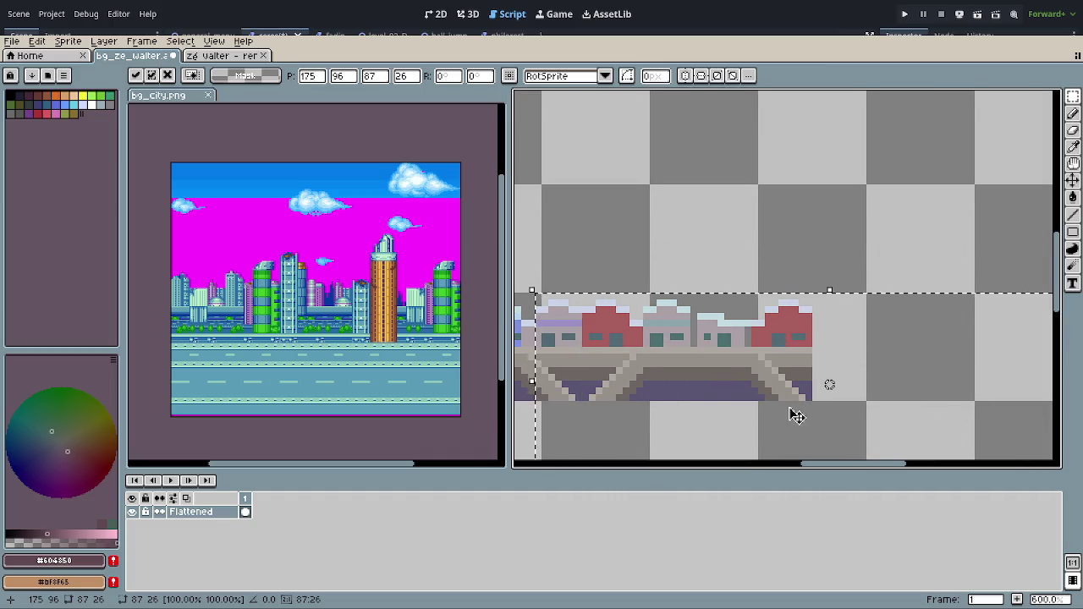
scroll(851, 412, down, 2)
scroll(851, 411, down, 2)
drag(770, 416, 875, 375)
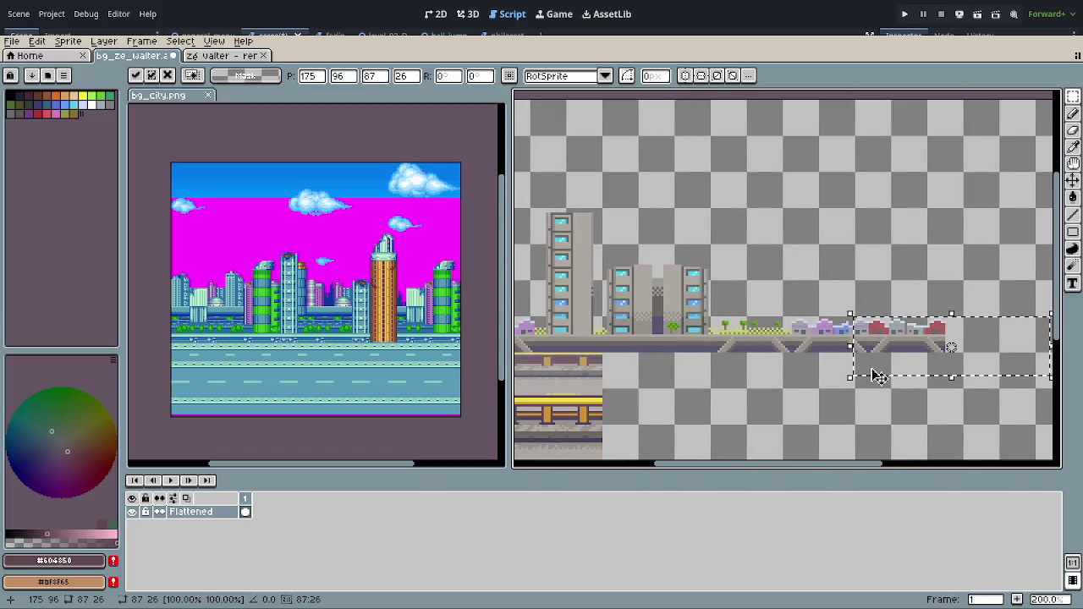
scroll(880, 375, down, 1)
scroll(874, 375, up, 1)
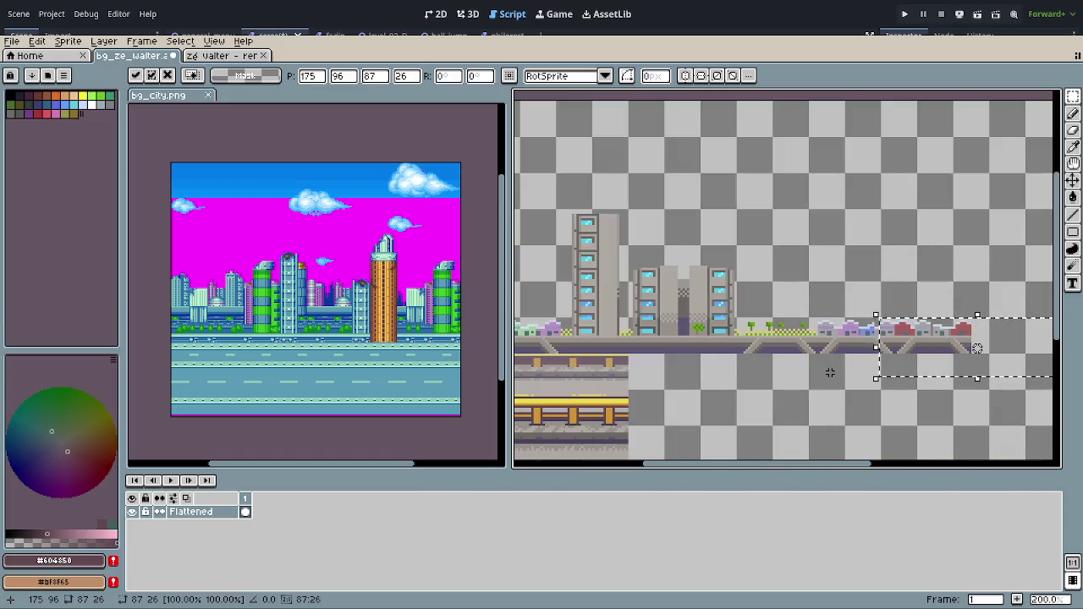
click(830, 372)
scroll(879, 368, up, 1)
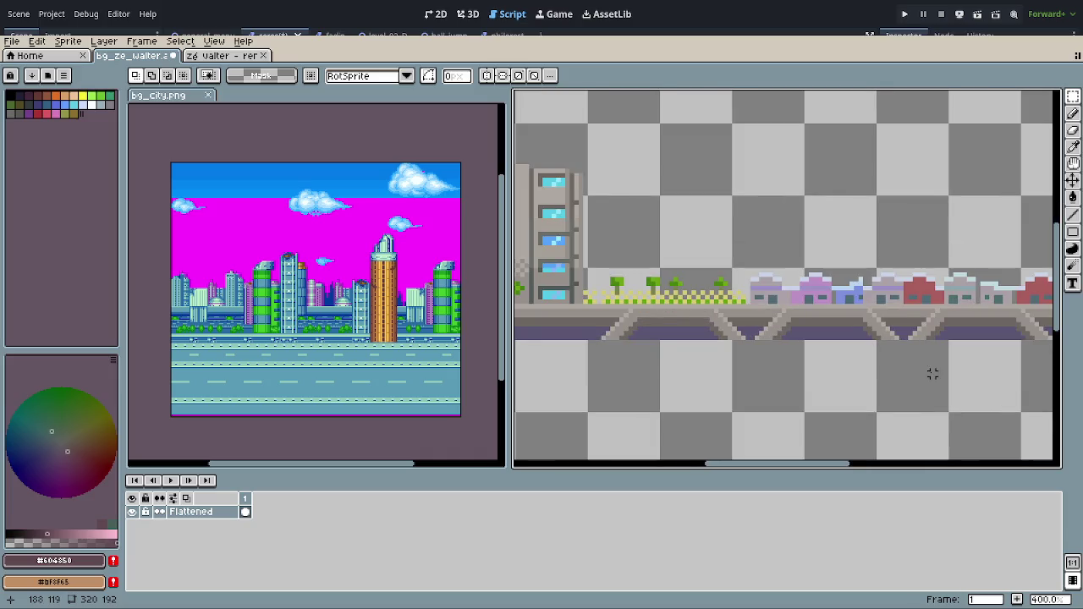
scroll(921, 372, up, 1)
Step: Shift the house strips along the bridge slightly right
drag(939, 197, 565, 372)
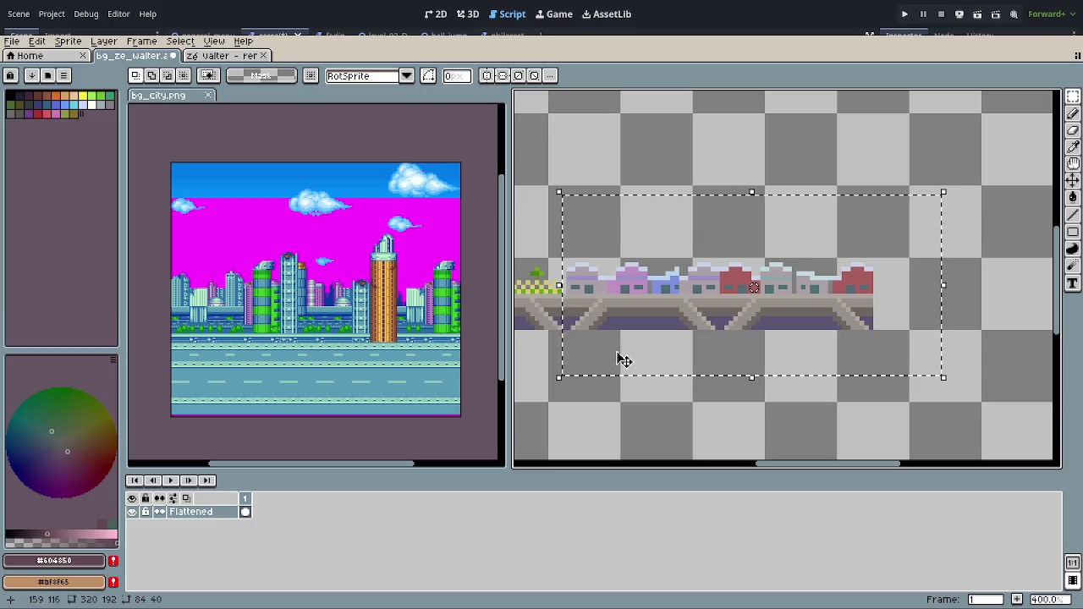
drag(621, 343, 659, 344)
click(592, 394)
scroll(580, 299, up, 2)
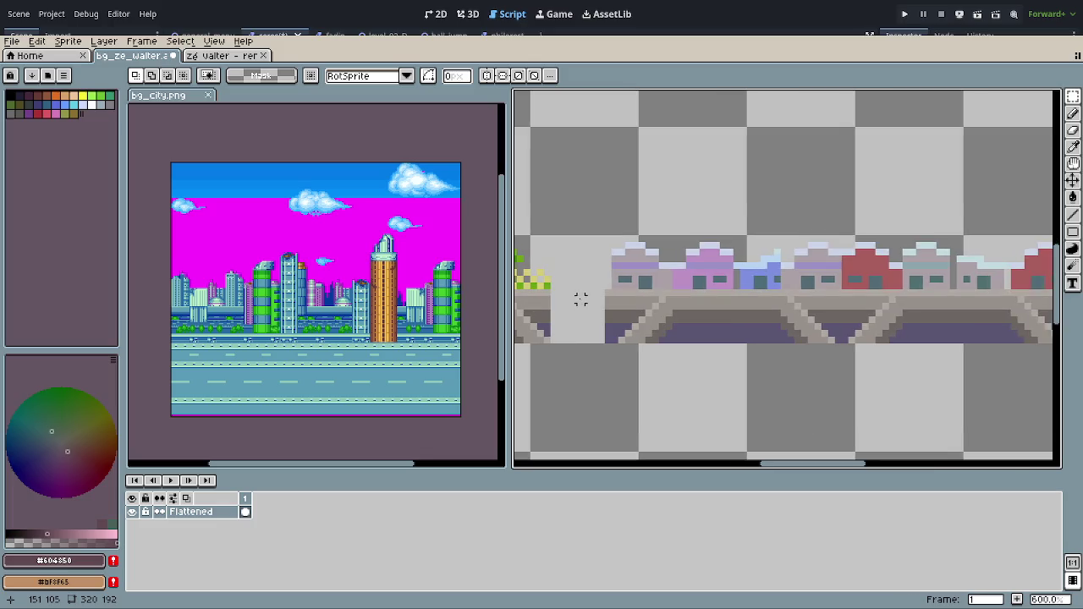
scroll(657, 324, up, 2)
scroll(666, 337, up, 2)
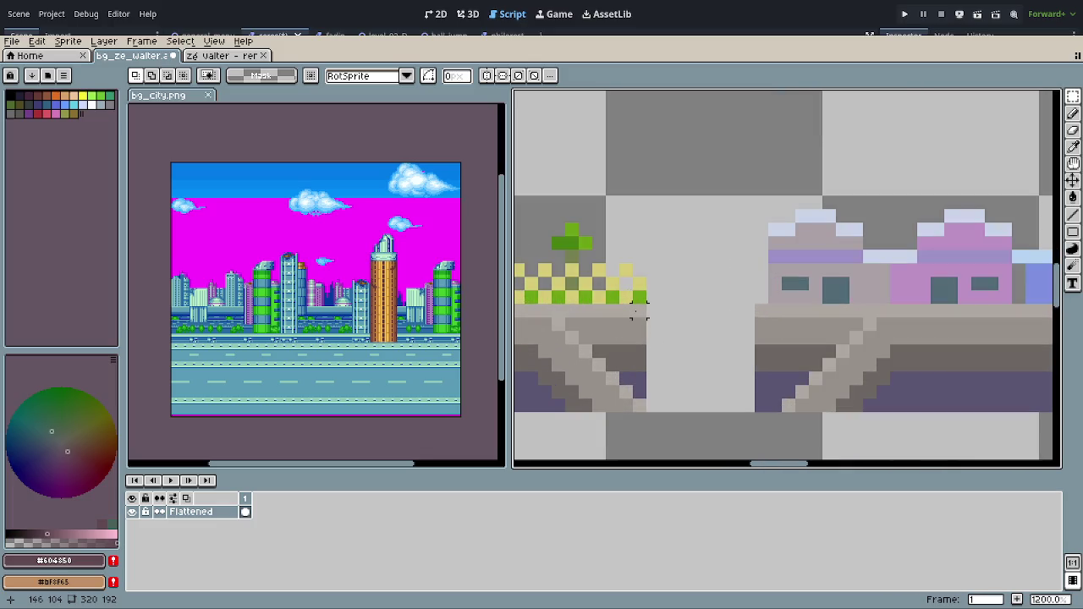
Step: Fill the bridge gap with a stretched one-pixel slice and paint its underside dark purple
drag(638, 310, 648, 414)
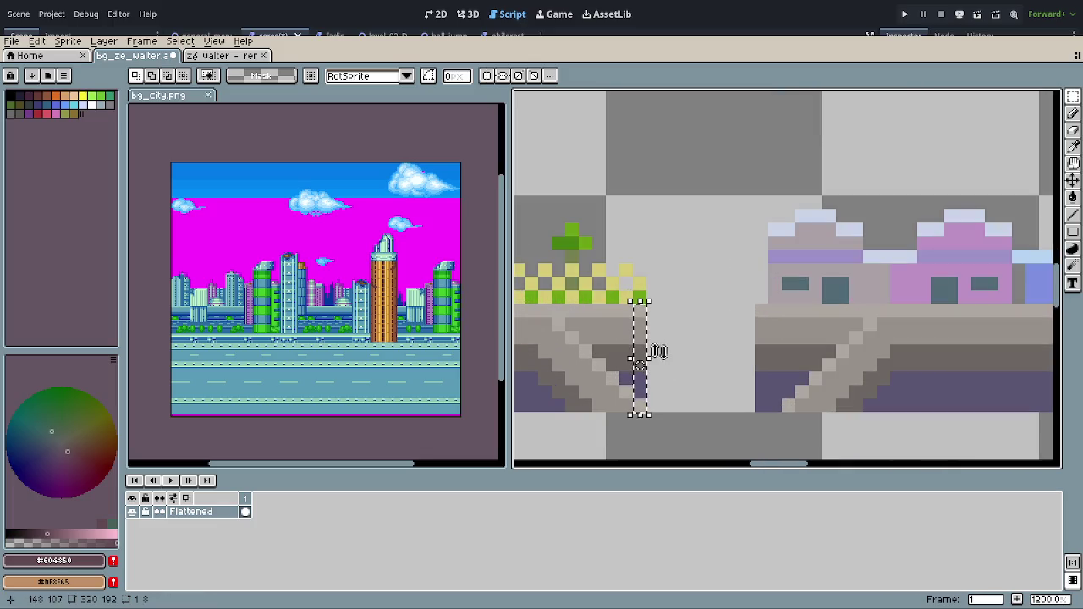
drag(649, 359, 756, 370)
click(733, 446)
key(o)
click(768, 401)
key(b)
drag(754, 404, 658, 404)
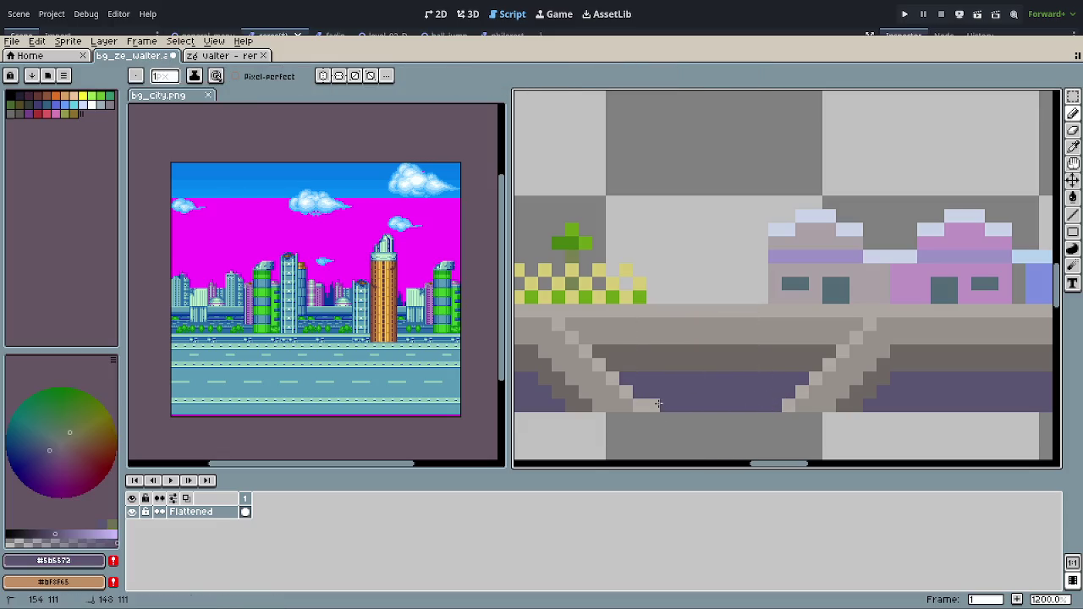
scroll(653, 403, down, 3)
scroll(658, 411, down, 1)
scroll(657, 411, up, 2)
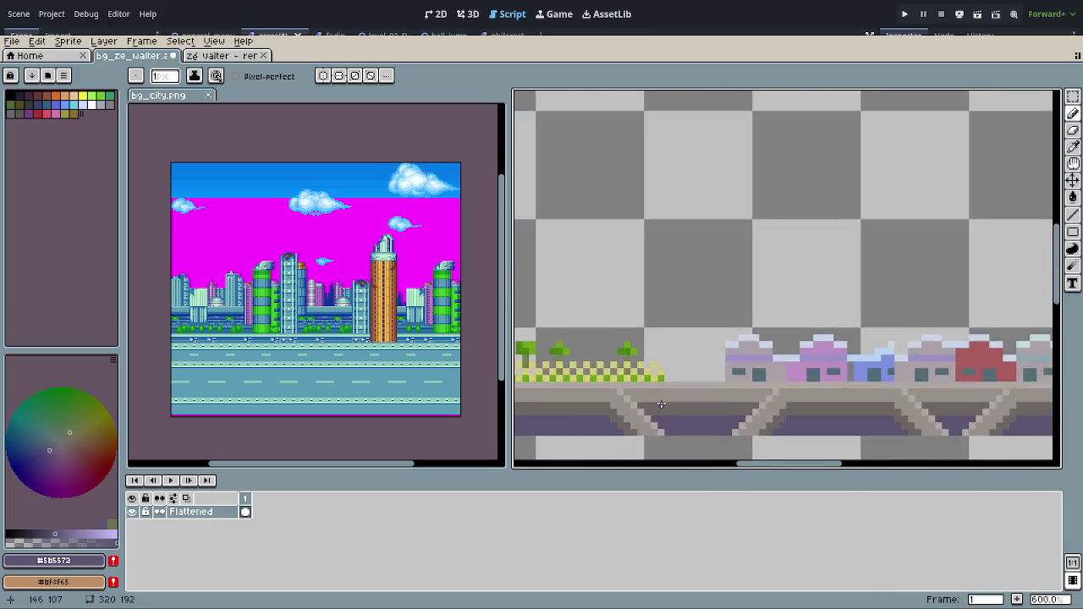
scroll(682, 355, up, 3)
Step: Paint a yellow pixel and a green grass row along the patched bridge top
key(o)
click(644, 335)
key(b)
click(663, 335)
key(o)
click(624, 335)
key(b)
mouse_move(661, 336)
mouse_down()
mouse_move(702, 337)
mouse_move(695, 315)
mouse_move(715, 336)
mouse_move(715, 279)
mouse_move(732, 332)
mouse_move(787, 336)
mouse_up()
Step: Add green grass tufts along the ground line toward the lilac houses
click(732, 317)
click(769, 336)
click(769, 317)
click(824, 336)
click(805, 318)
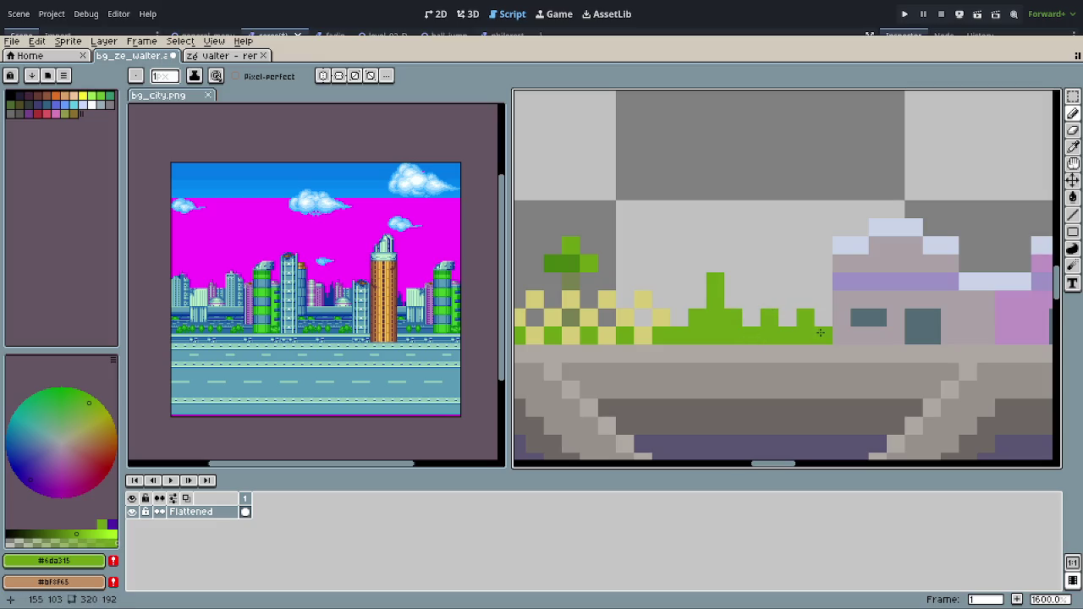
scroll(819, 332, down, 3)
scroll(804, 381, down, 3)
scroll(790, 427, down, 2)
drag(790, 427, 856, 396)
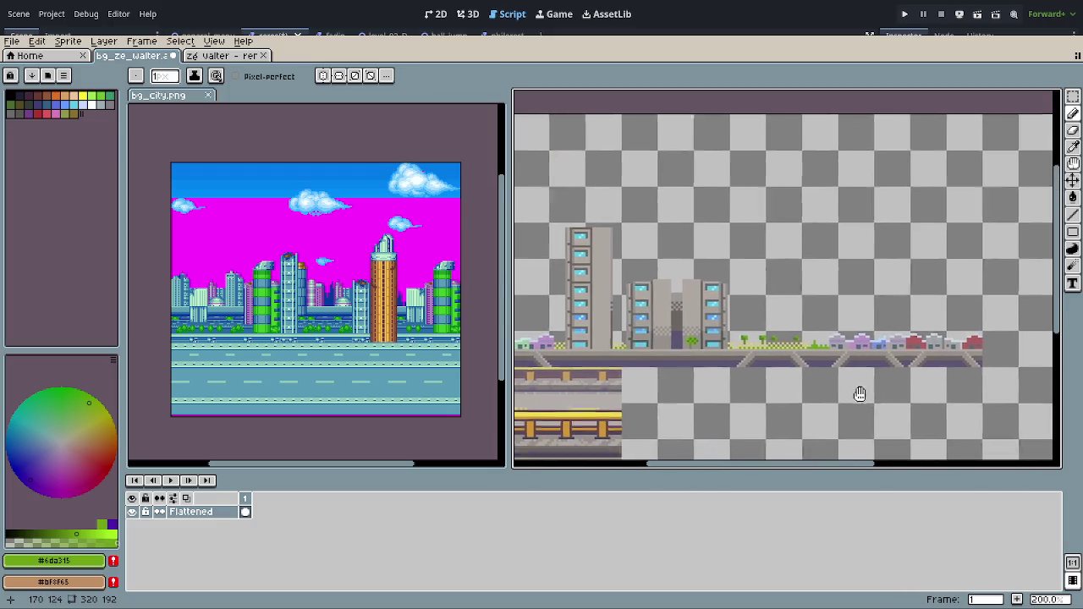
scroll(860, 397, down, 1)
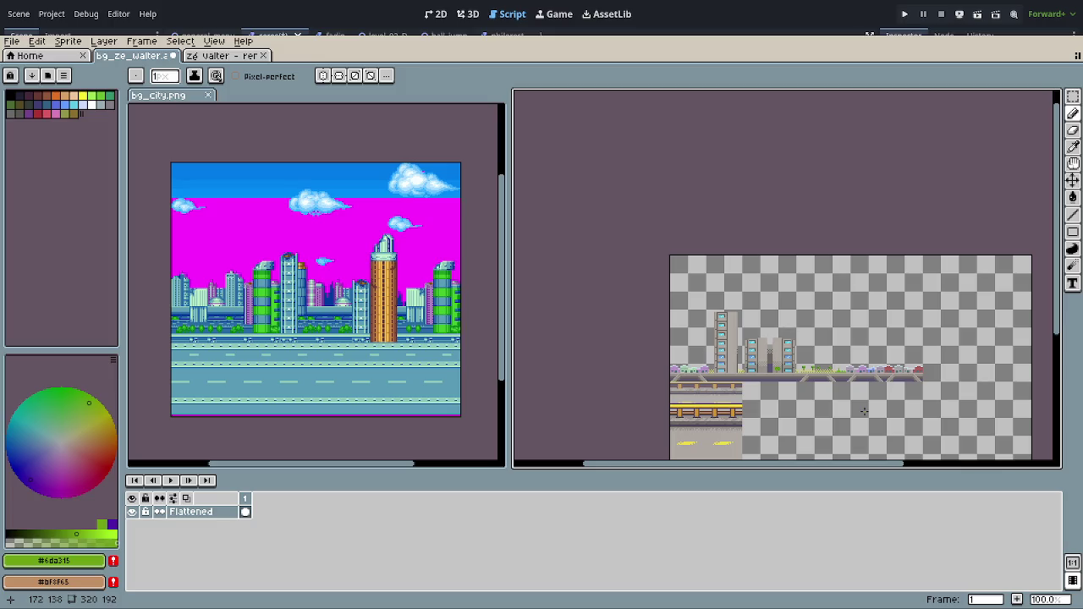
scroll(888, 388, up, 2)
scroll(922, 379, up, 1)
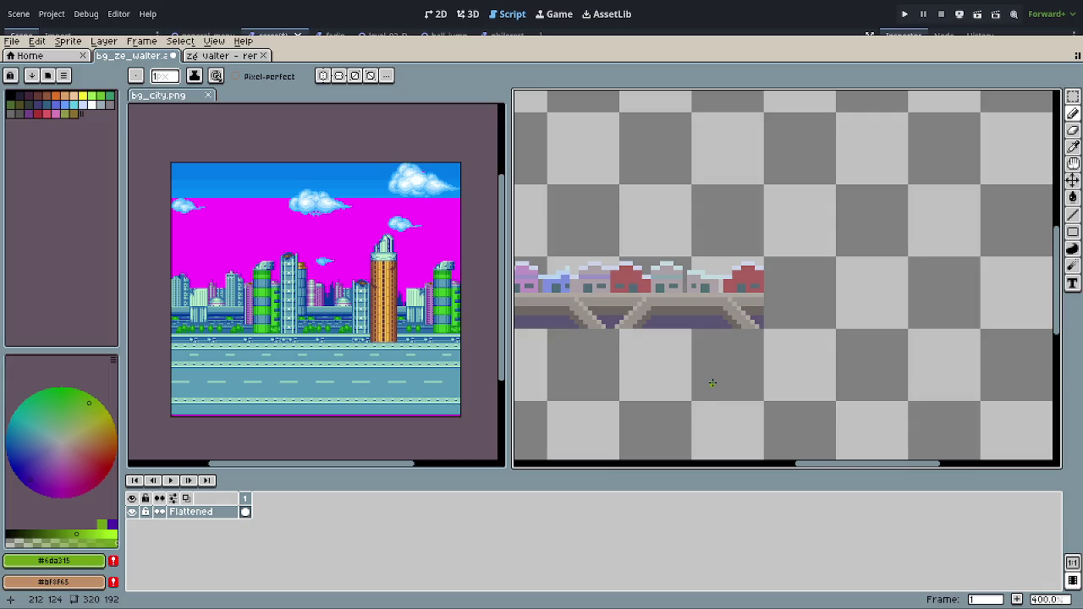
drag(627, 369, 711, 388)
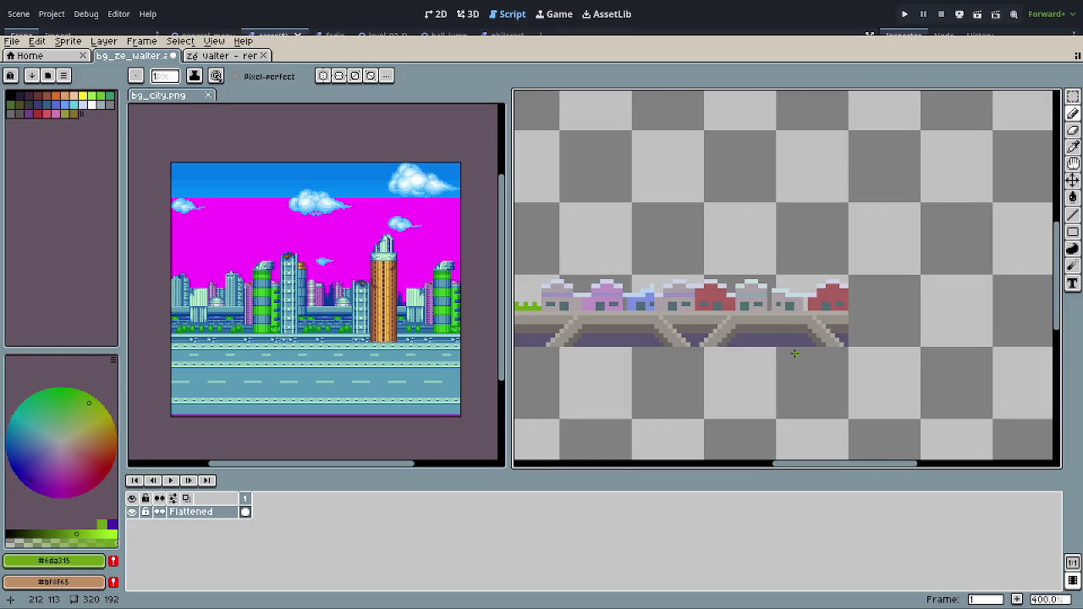
scroll(794, 354, down, 1)
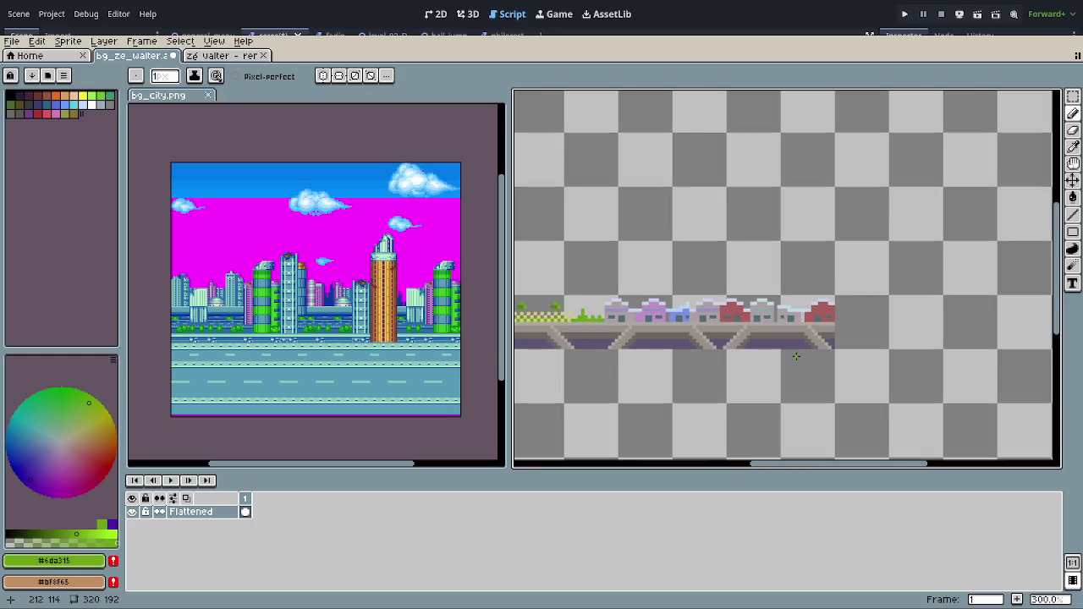
mouse_move(774, 382)
mouse_down()
mouse_move(773, 334)
mouse_move(901, 356)
mouse_up()
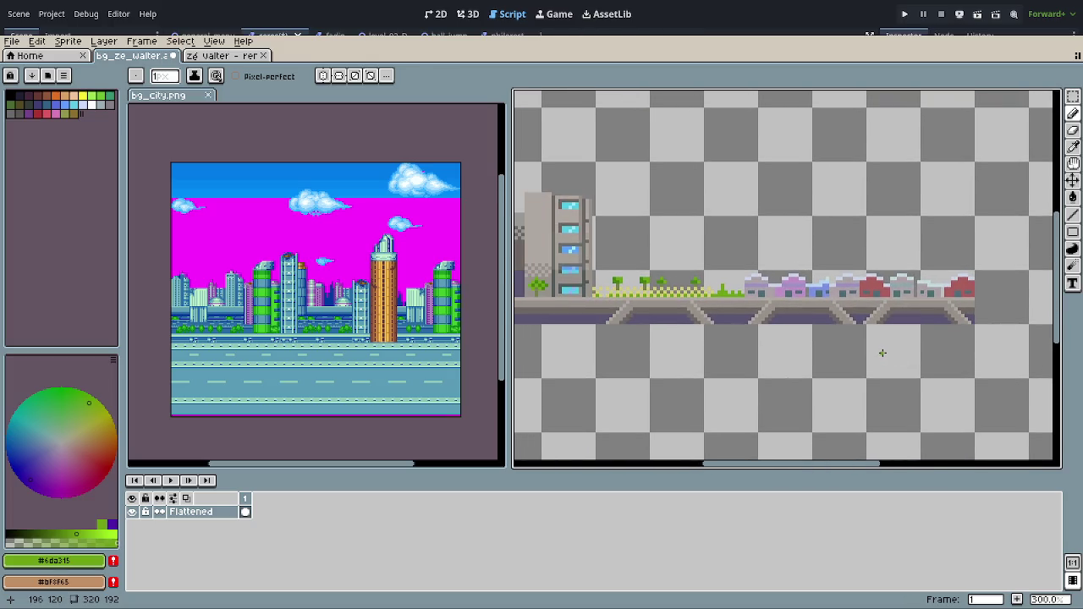
key(m)
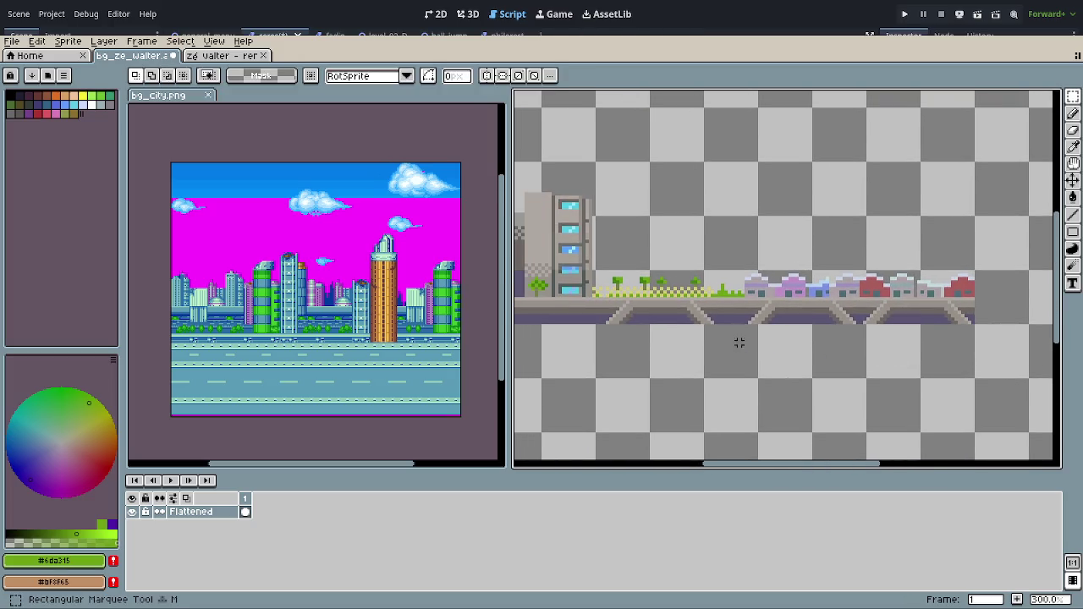
scroll(616, 304, up, 2)
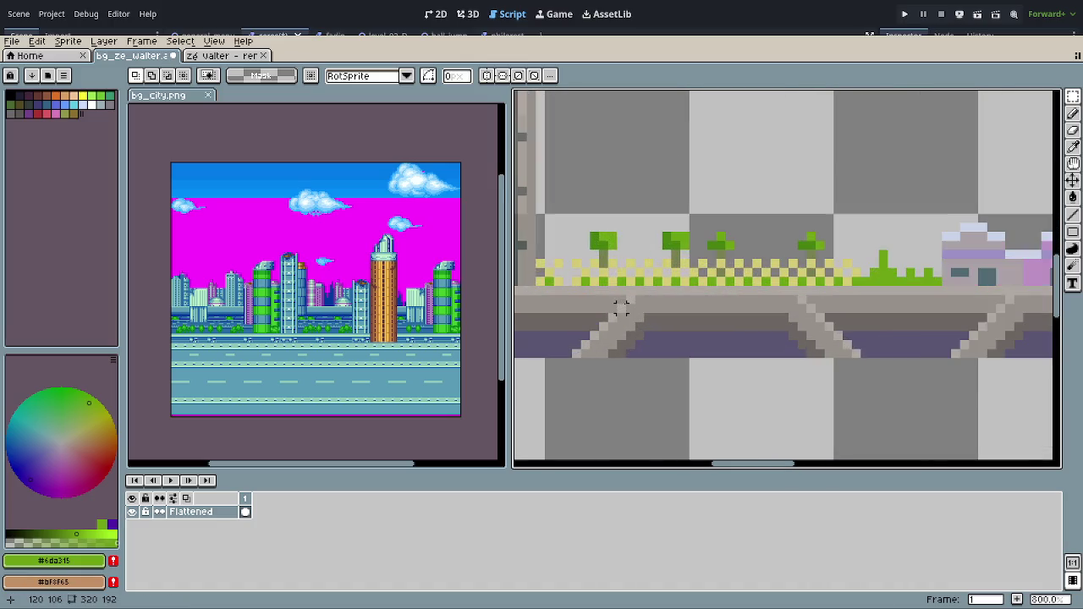
alt+click(575, 282)
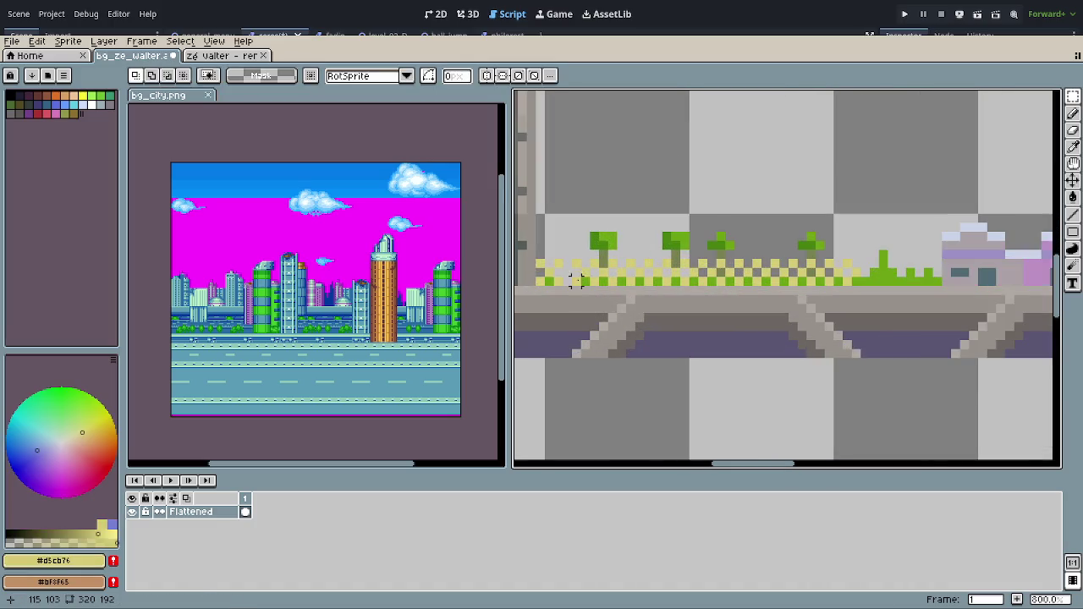
key(b)
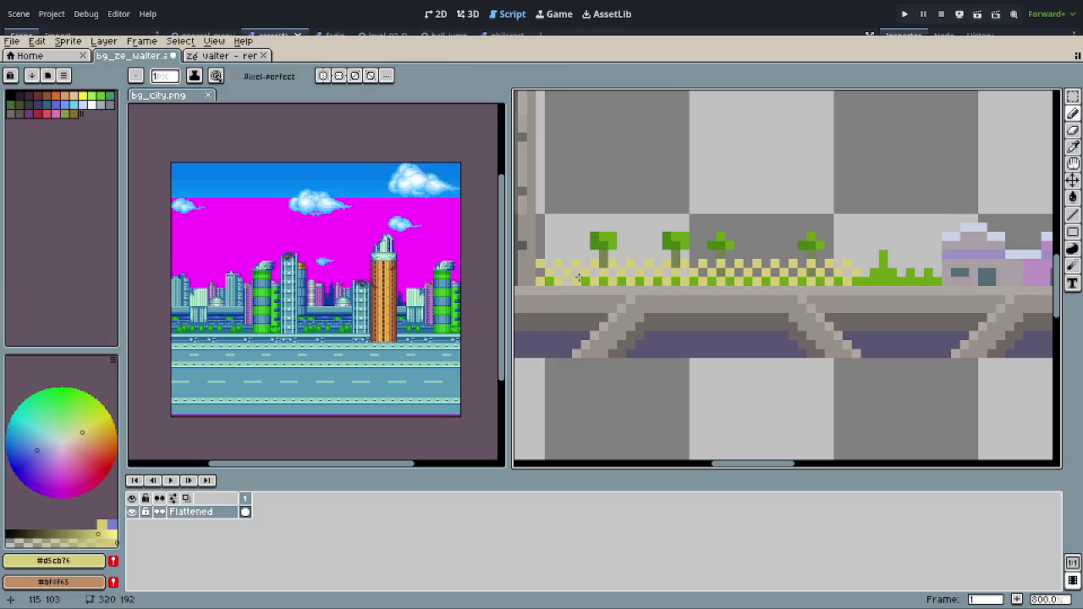
alt+click(566, 281)
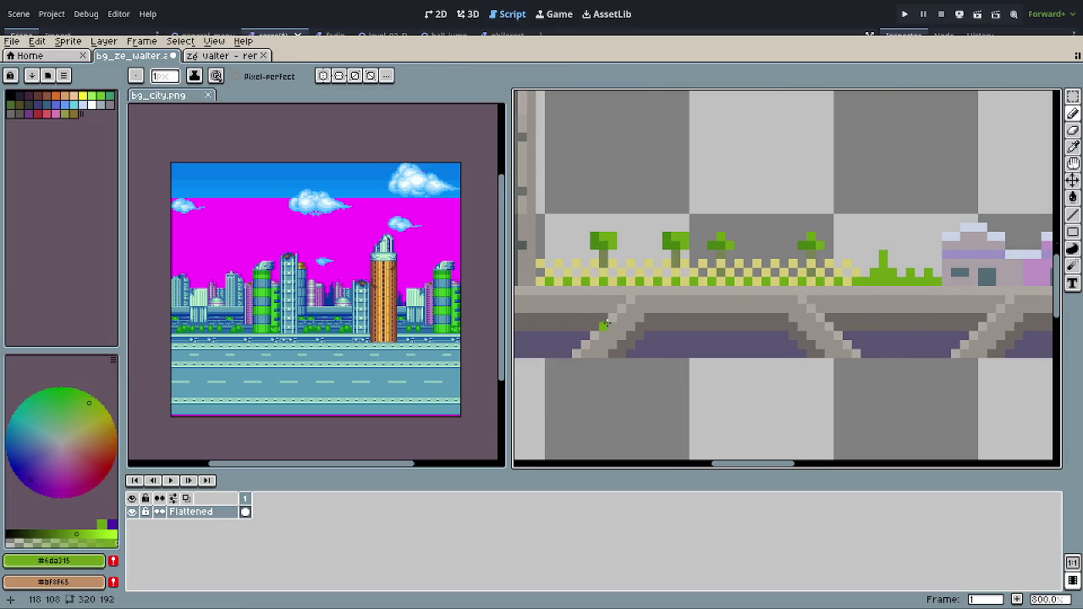
scroll(605, 323, down, 1)
scroll(598, 284, down, 1)
key(m)
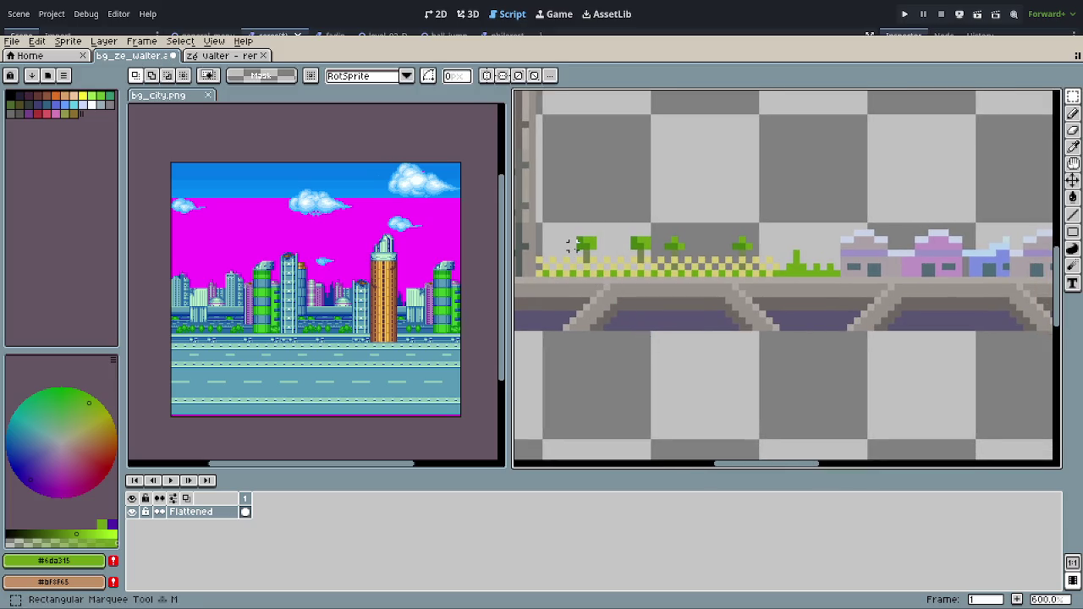
Step: Marquee-select the grass and bridge stretch up to the houses, redrawing the selection once
drag(543, 222, 870, 332)
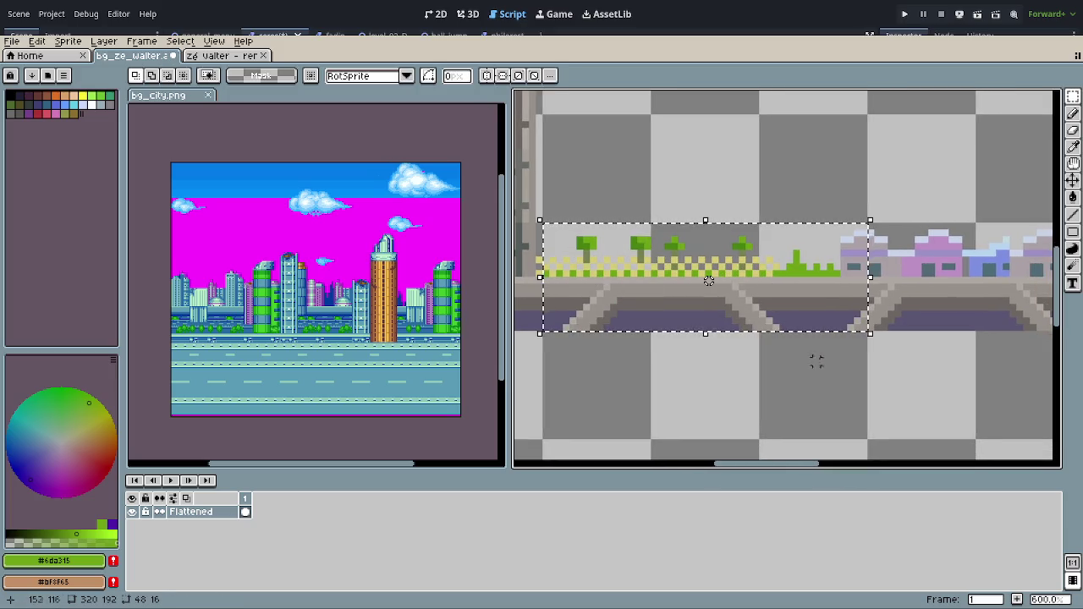
click(829, 385)
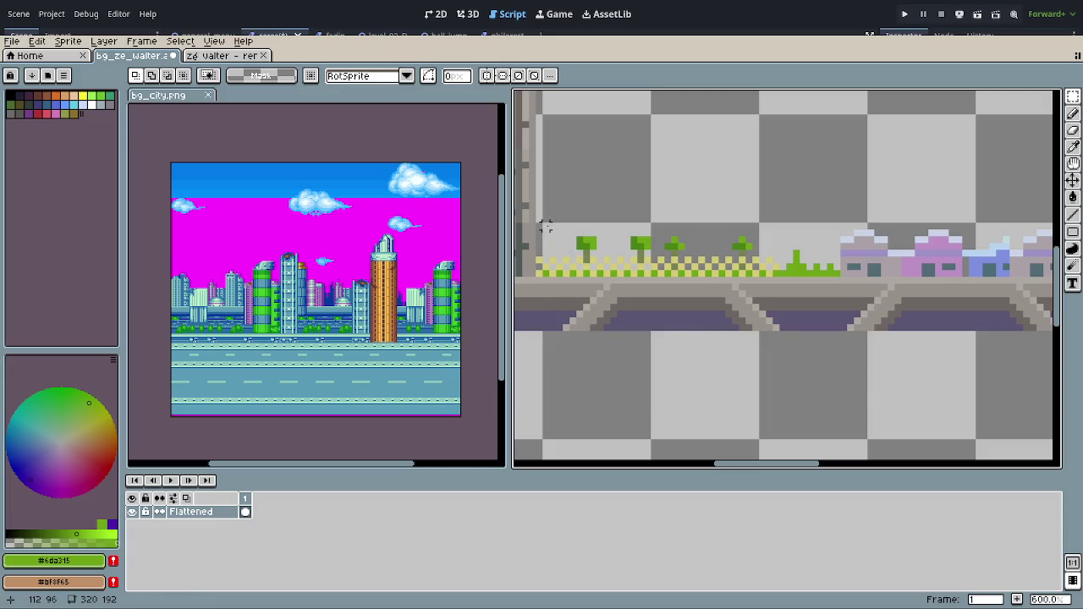
drag(544, 225, 835, 328)
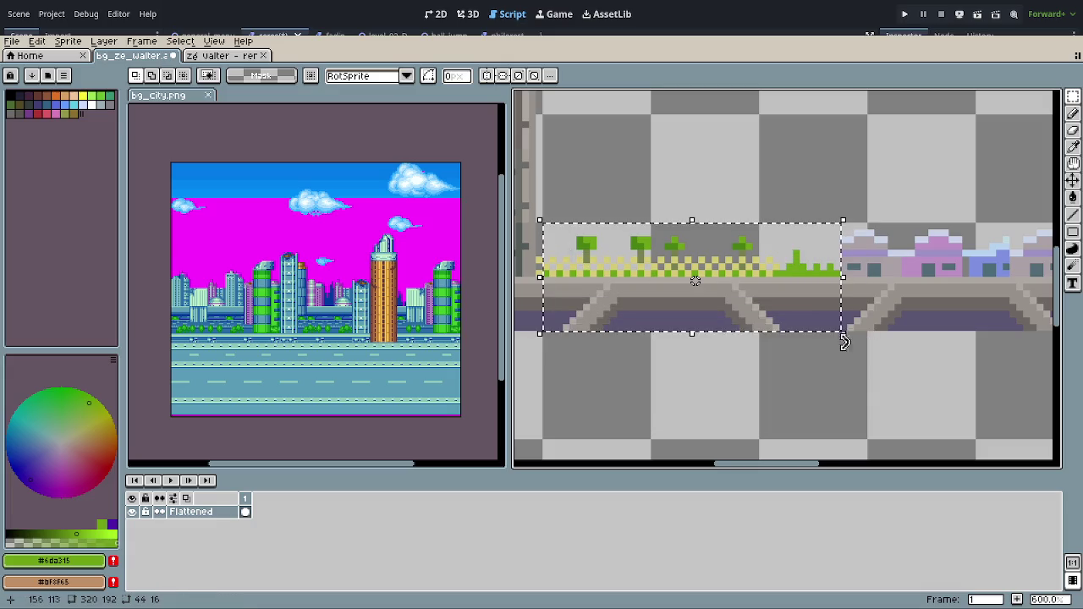
scroll(643, 330, left, 3)
scroll(643, 338, down, 2)
scroll(719, 348, down, 1)
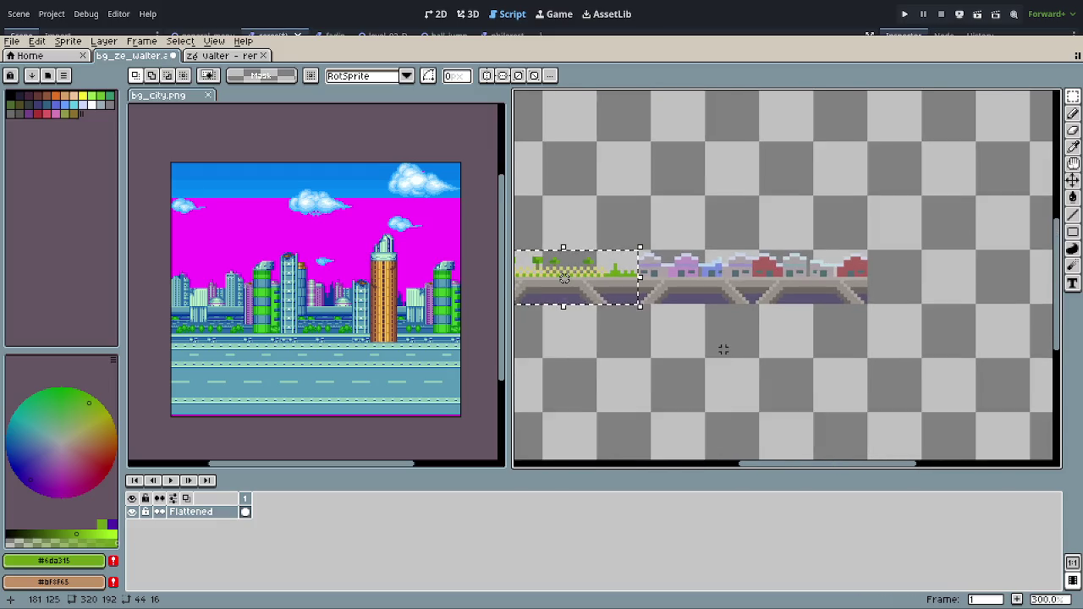
scroll(720, 347, down, 1)
scroll(822, 336, up, 1)
scroll(716, 362, down, 1)
scroll(716, 362, up, 2)
Step: Select the tall single tower down to its base with the marquee
click(692, 405)
scroll(706, 338, left, 3)
scroll(629, 161, up, 1)
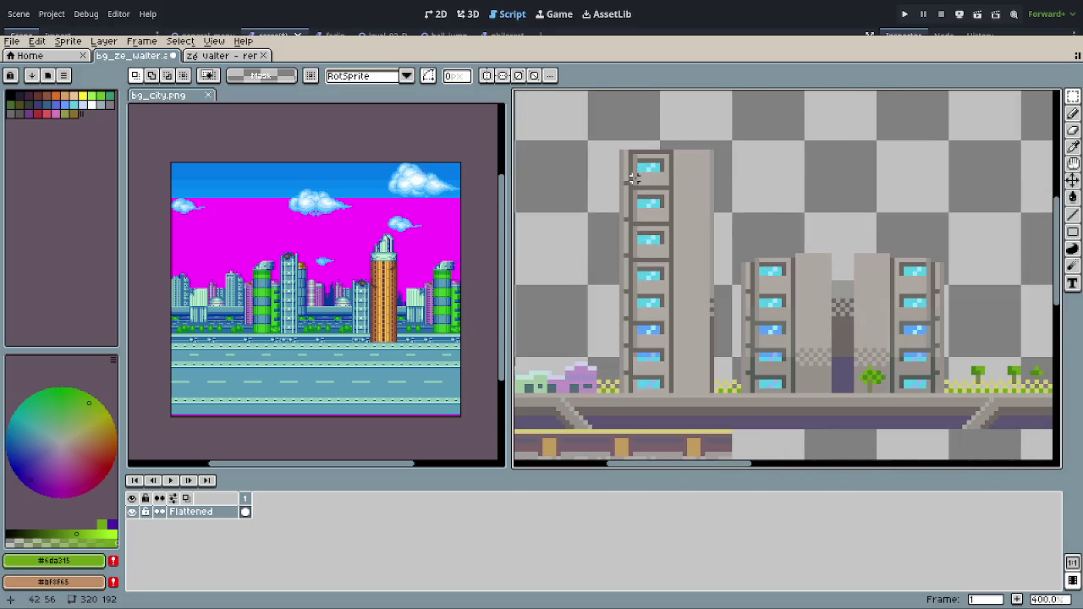
drag(621, 151, 712, 391)
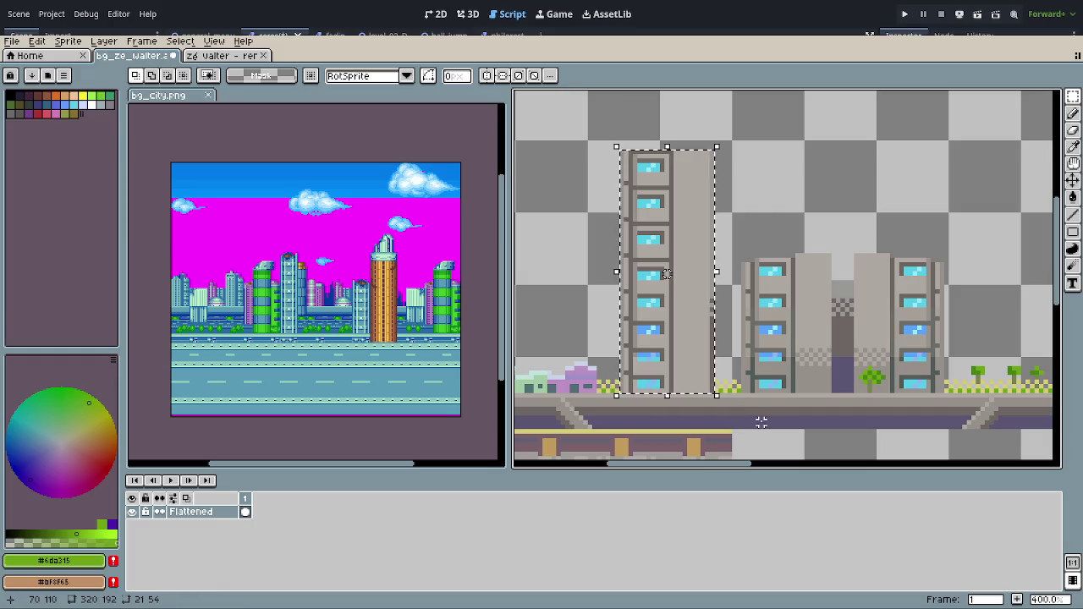
scroll(764, 415, down, 1)
scroll(760, 368, up, 1)
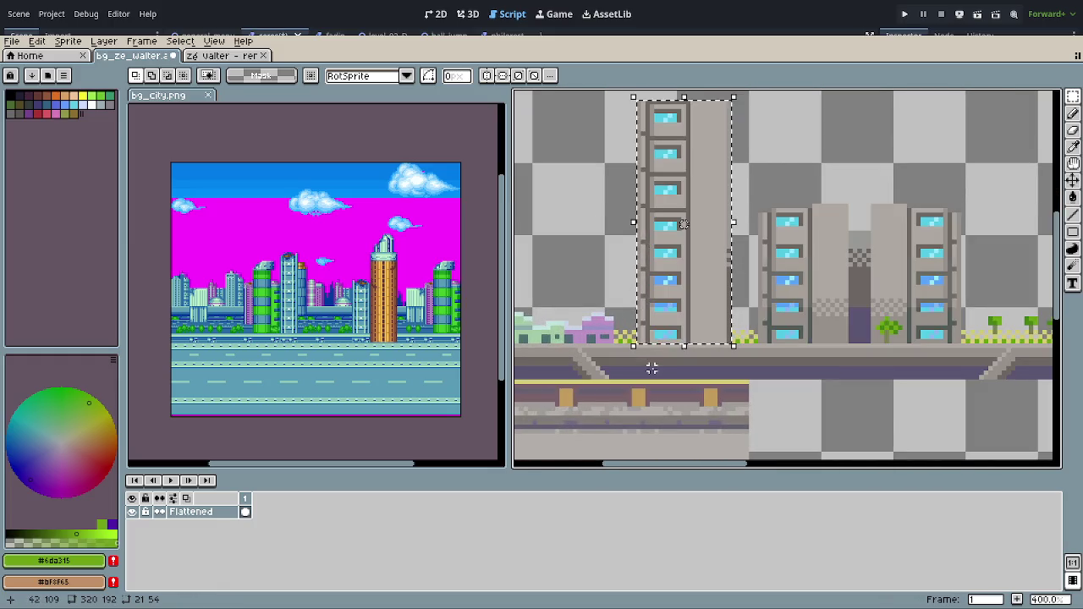
scroll(674, 372, up, 1)
scroll(660, 280, up, 2)
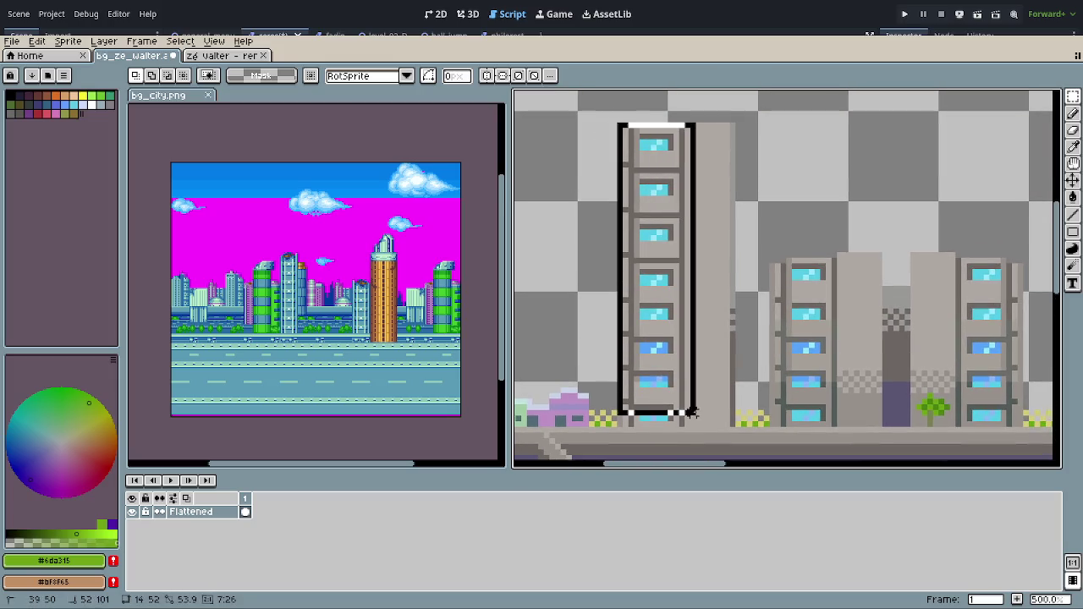
scroll(694, 415, down, 2)
drag(620, 124, 735, 388)
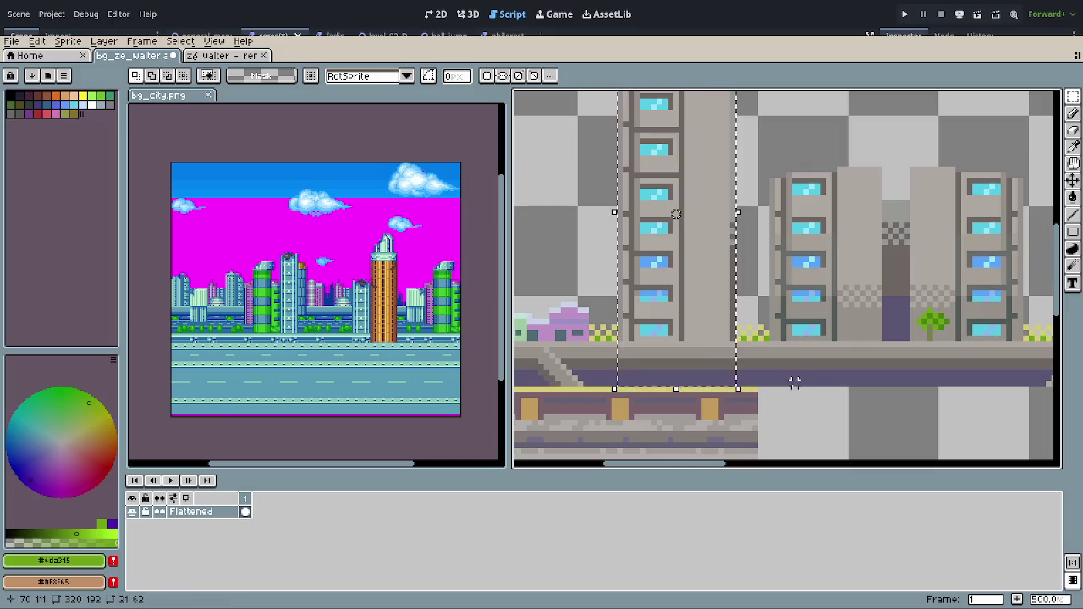
Step: Move the 21×62 tower to the strip's right end at 224, 50 and commit
scroll(793, 382, down, 2)
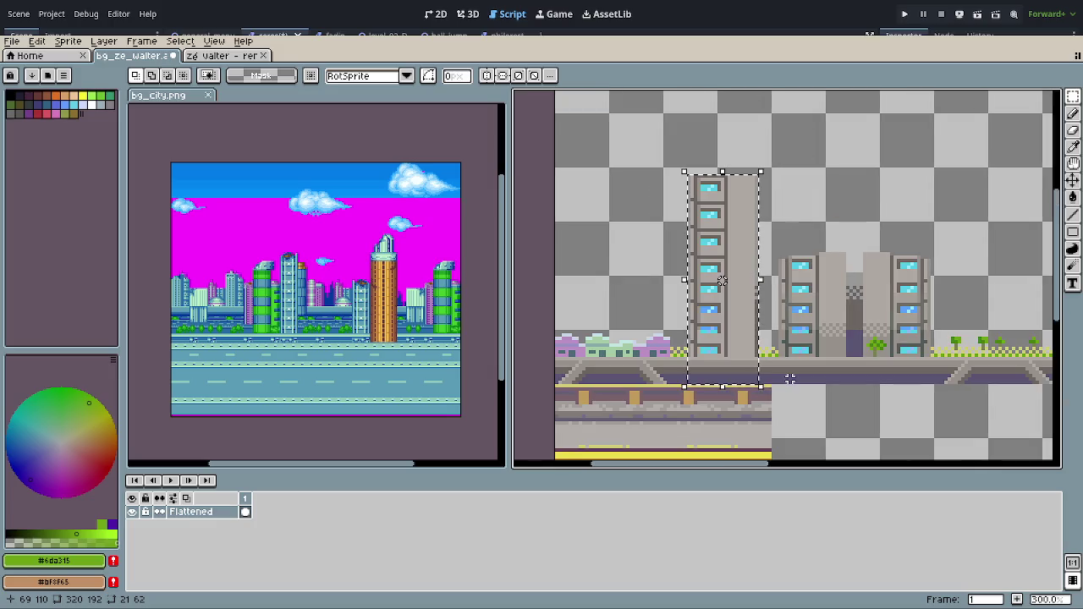
scroll(796, 376, down, 1)
scroll(796, 376, down, 1)
drag(607, 331, 1021, 333)
scroll(1006, 351, up, 3)
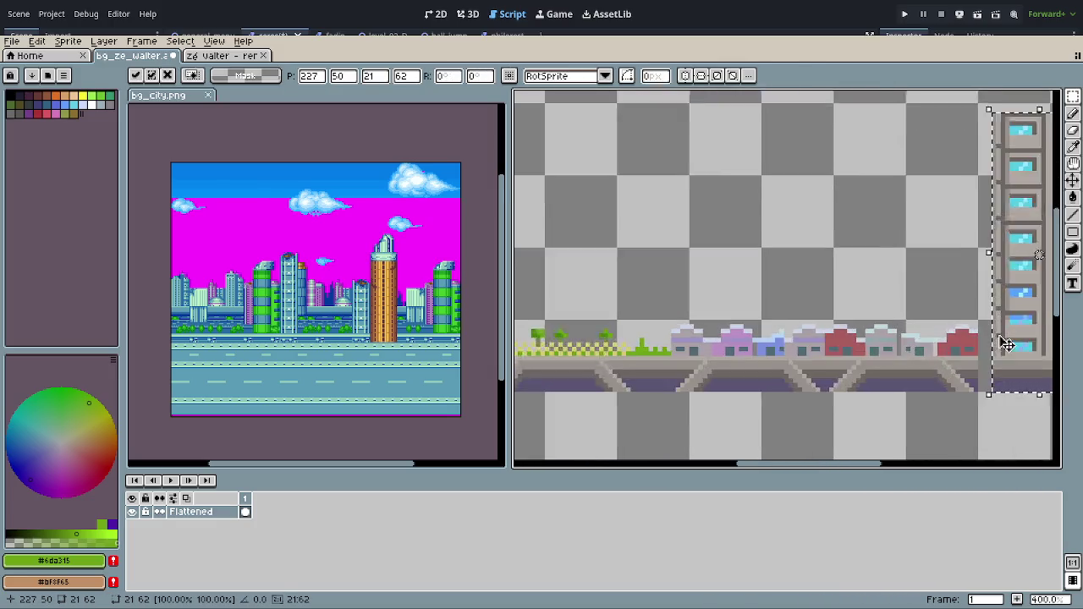
scroll(1006, 351, up, 3)
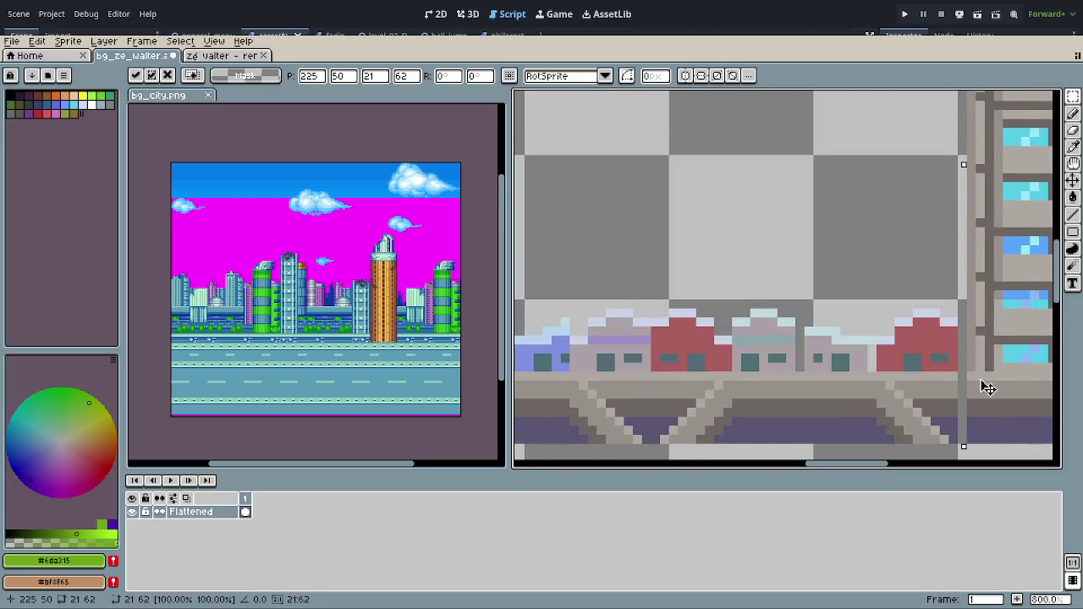
drag(1009, 385, 970, 387)
scroll(800, 332, down, 2)
scroll(791, 356, down, 2)
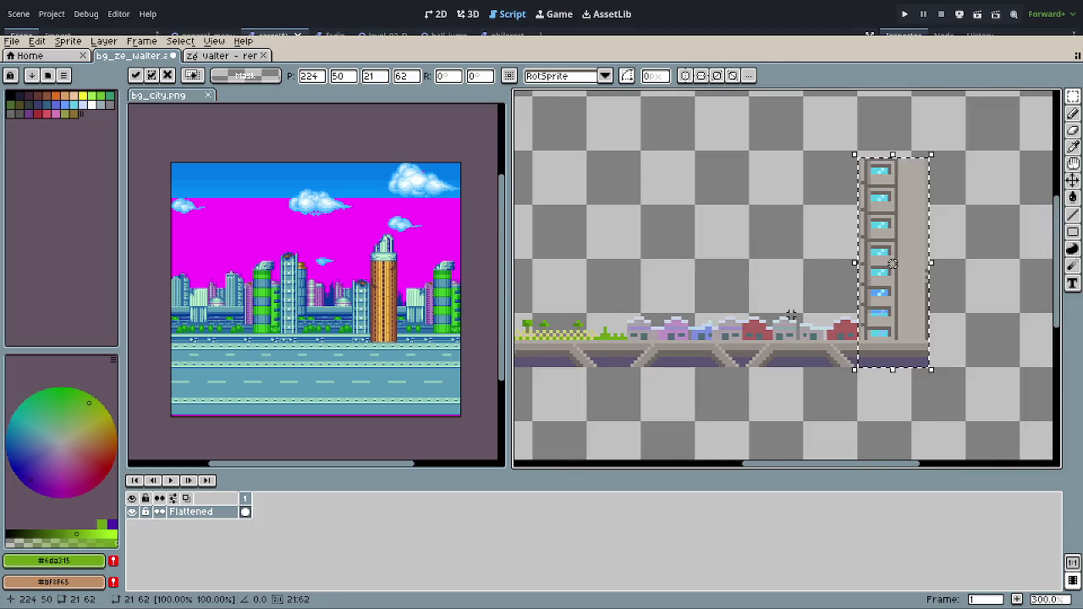
scroll(786, 373, down, 2)
click(786, 373)
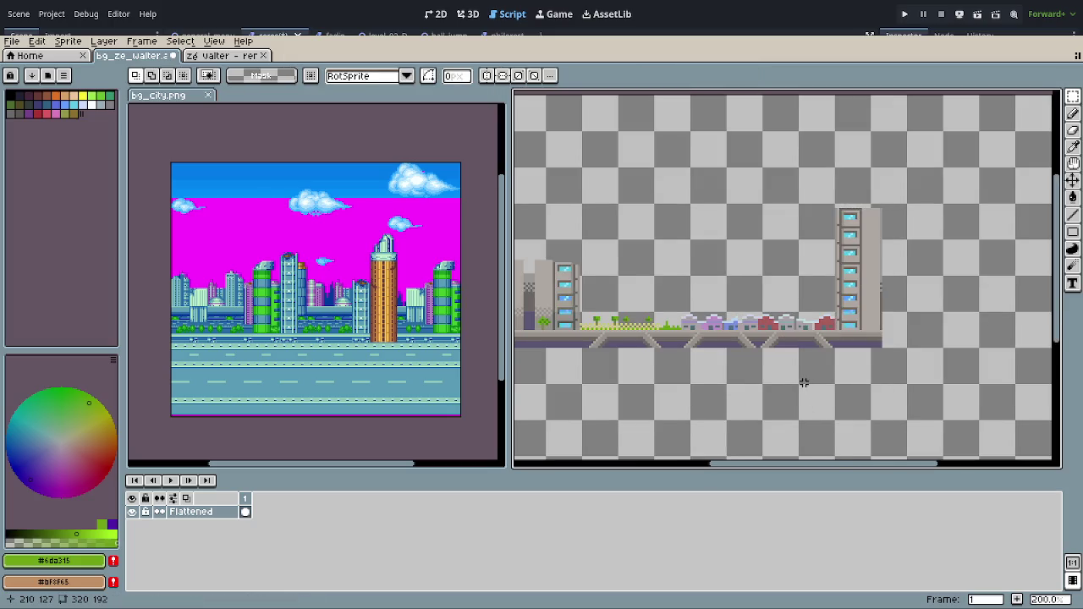
Step: Select the row of small purple and green houses, narrowing an initial larger selection
scroll(803, 382, down, 2)
scroll(637, 347, up, 3)
scroll(558, 268, up, 1)
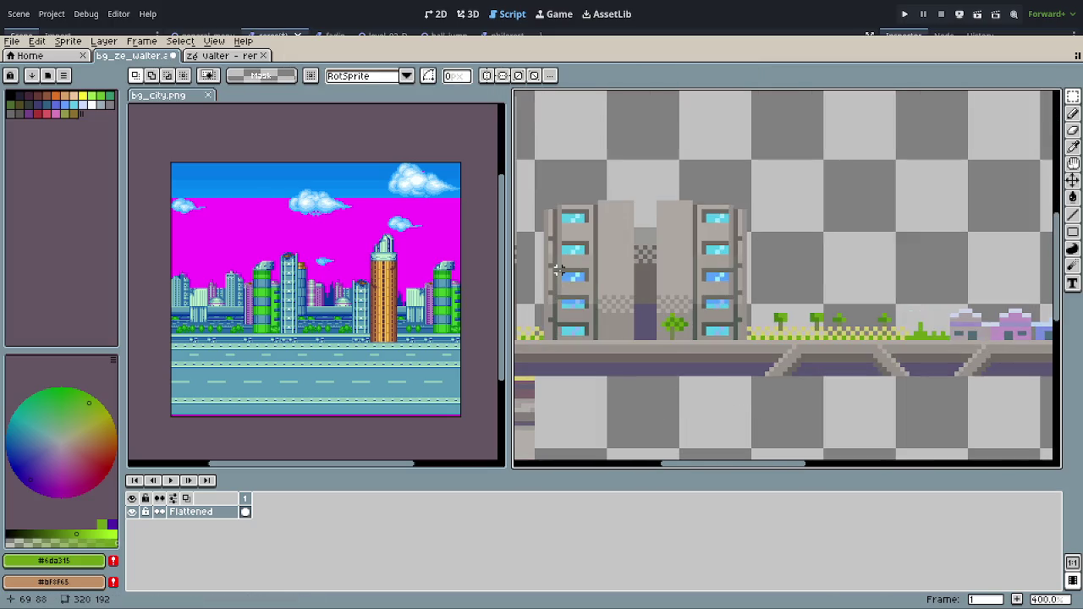
scroll(618, 282, up, 1)
scroll(609, 262, up, 1)
scroll(598, 237, up, 1)
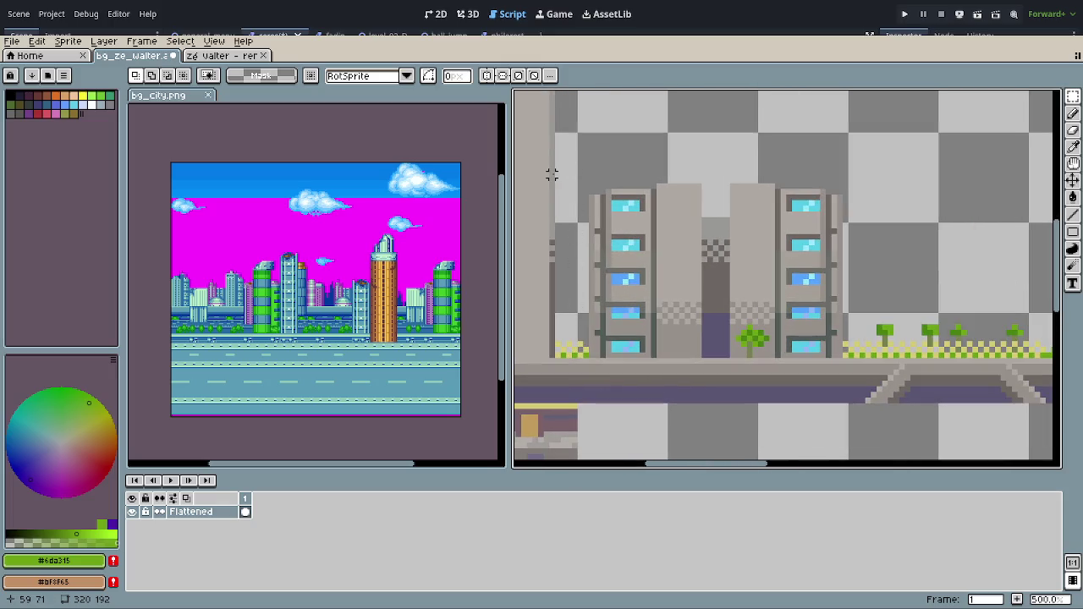
mouse_move(556, 174)
mouse_down()
mouse_move(827, 360)
mouse_move(833, 406)
mouse_move(856, 397)
mouse_up()
scroll(850, 401, up, 1)
drag(724, 321, 743, 332)
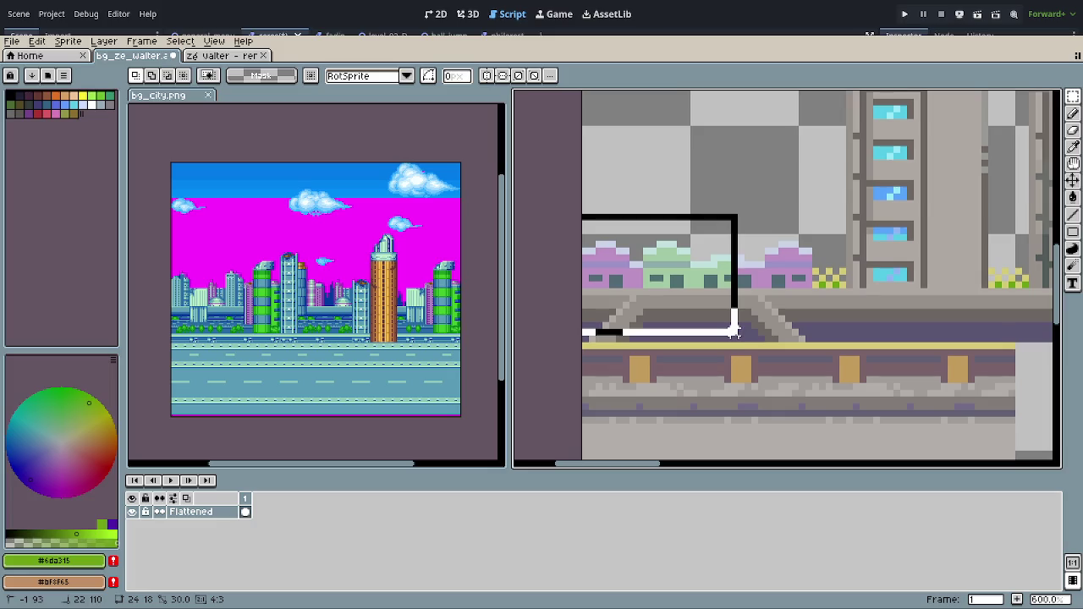
drag(732, 334, 732, 337)
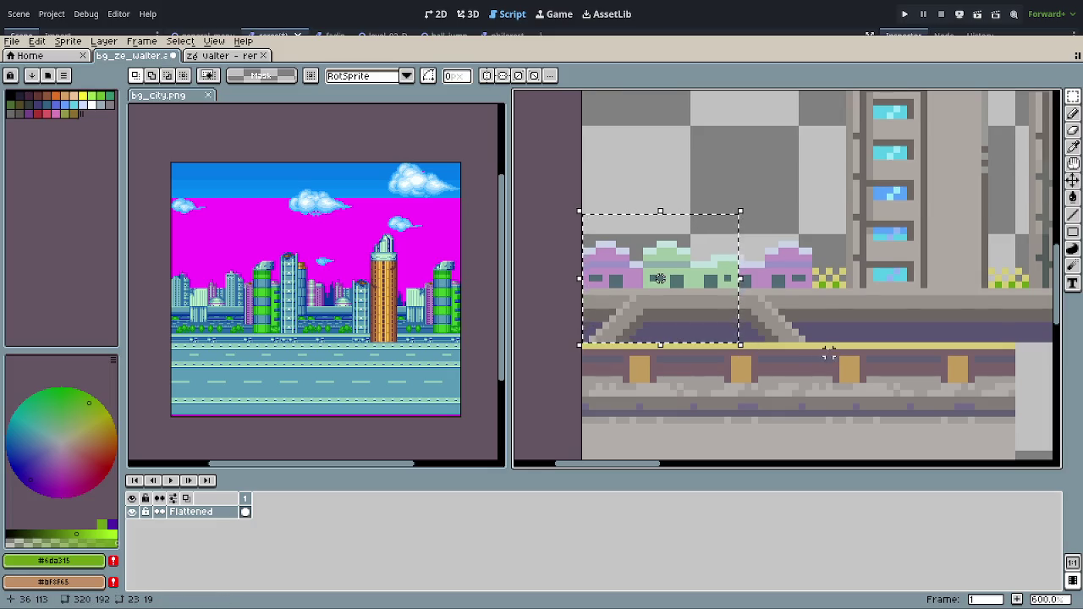
Step: Paste a copy of the 23×19 houses beside the tall tower at 297, 93
scroll(822, 338, down, 1)
scroll(822, 338, down, 1)
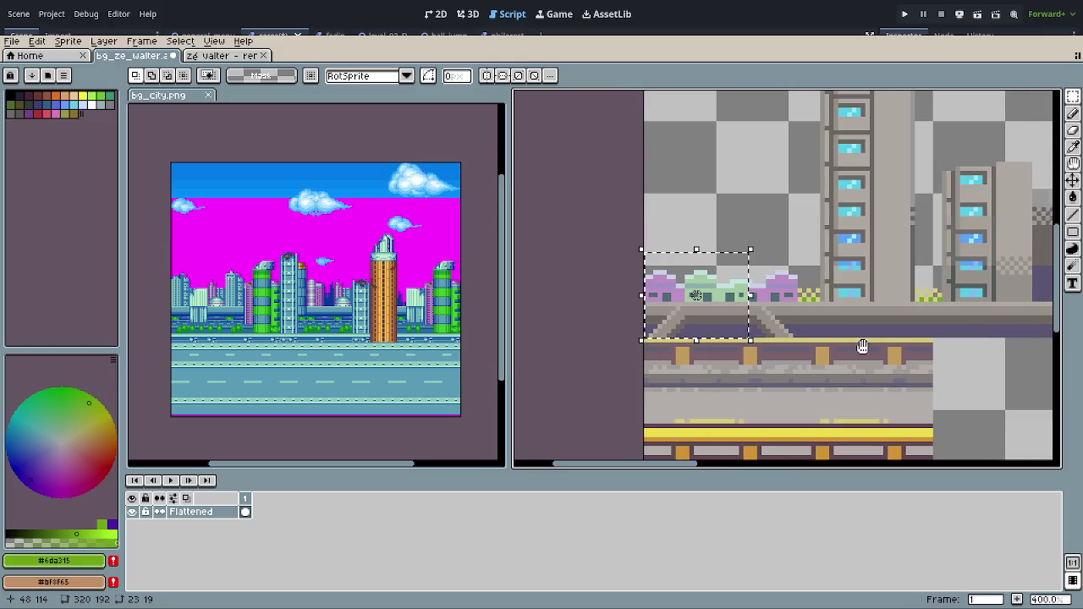
scroll(807, 341, left, 2)
scroll(810, 341, down, 1)
scroll(871, 359, down, 1)
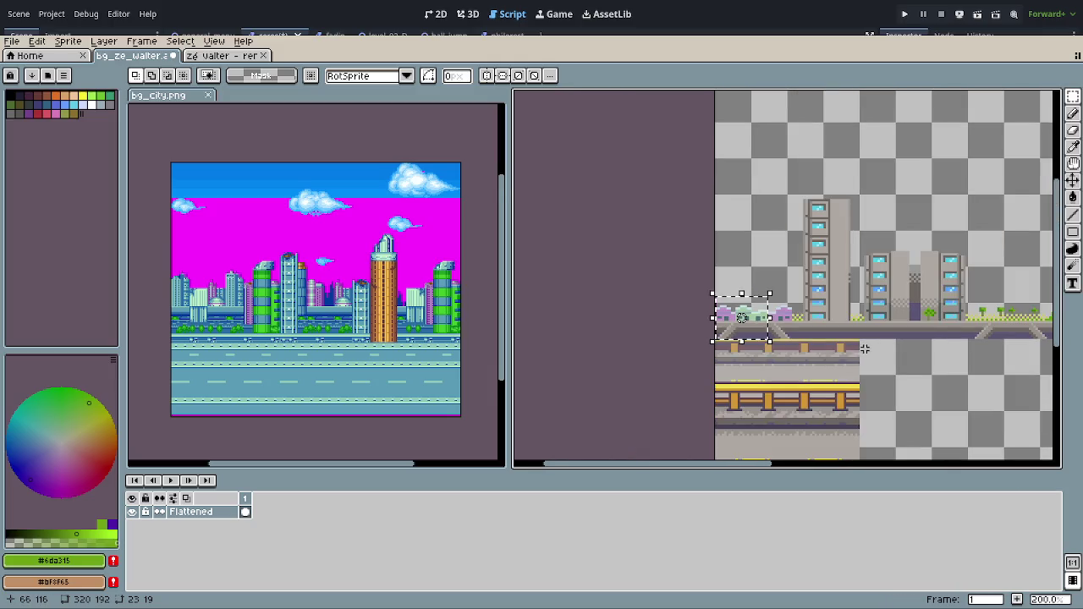
scroll(745, 341, right, 2)
scroll(745, 340, right, 2)
scroll(786, 350, down, 1)
scroll(843, 292, up, 3)
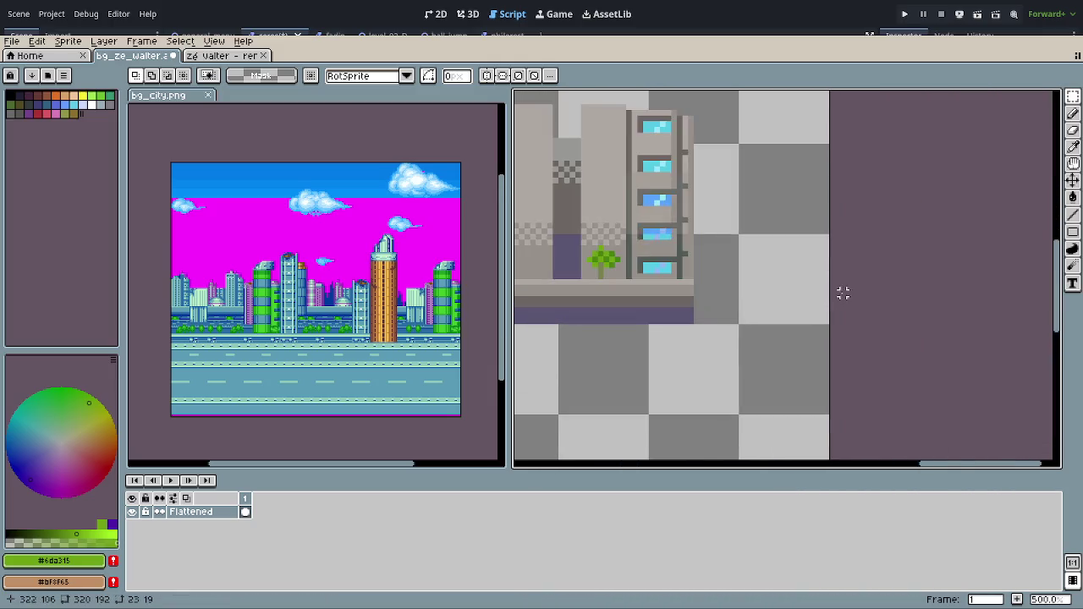
key(ctrl+v)
drag(778, 296, 704, 296)
click(930, 293)
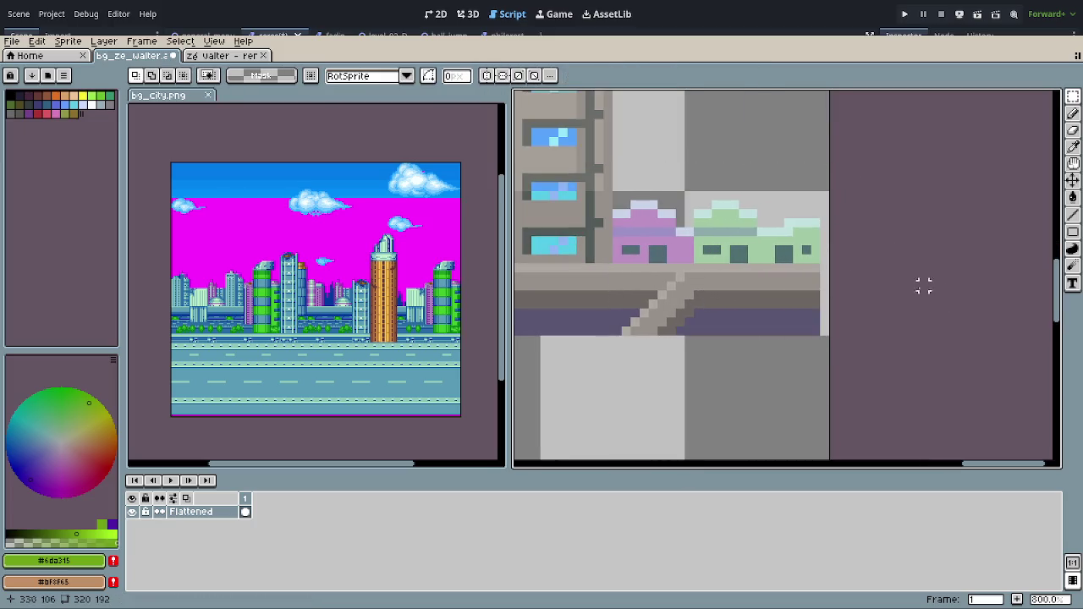
Step: Paint the light gap column with grey sampled from the pavement, then sample the bridge's dark purple
scroll(827, 259, up, 1)
key(o)
click(820, 279)
key(b)
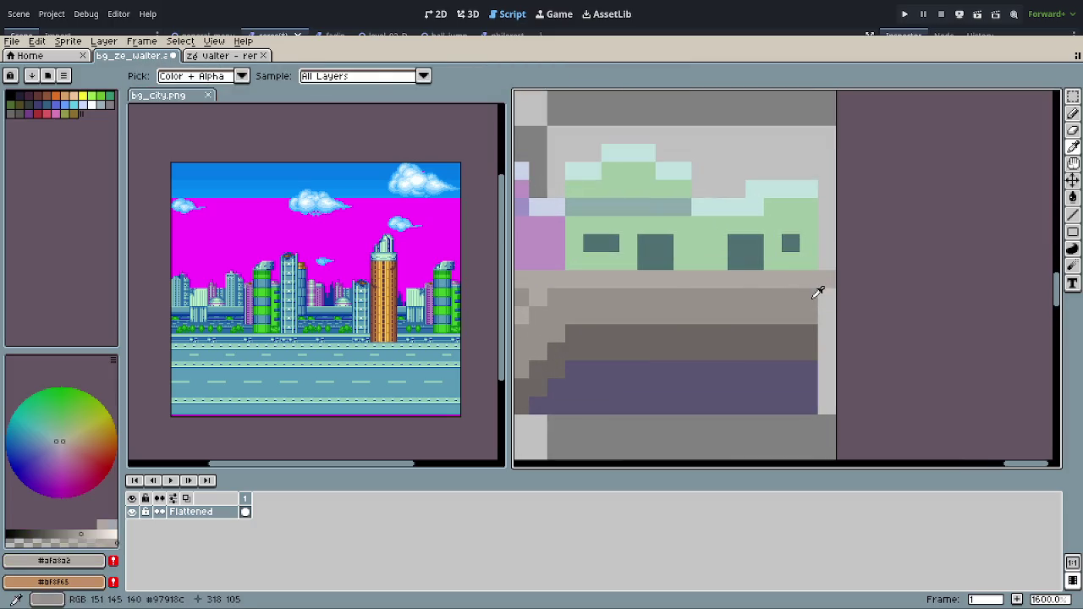
drag(820, 280, 826, 401)
key(o)
click(804, 365)
key(b)
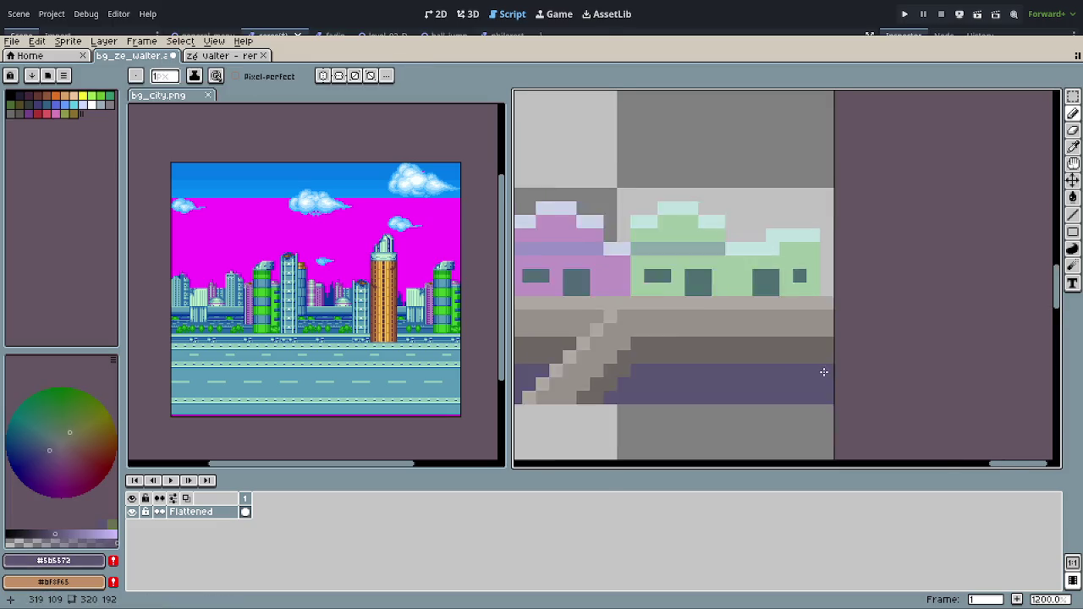
scroll(823, 368, down, 1)
scroll(691, 336, up, 1)
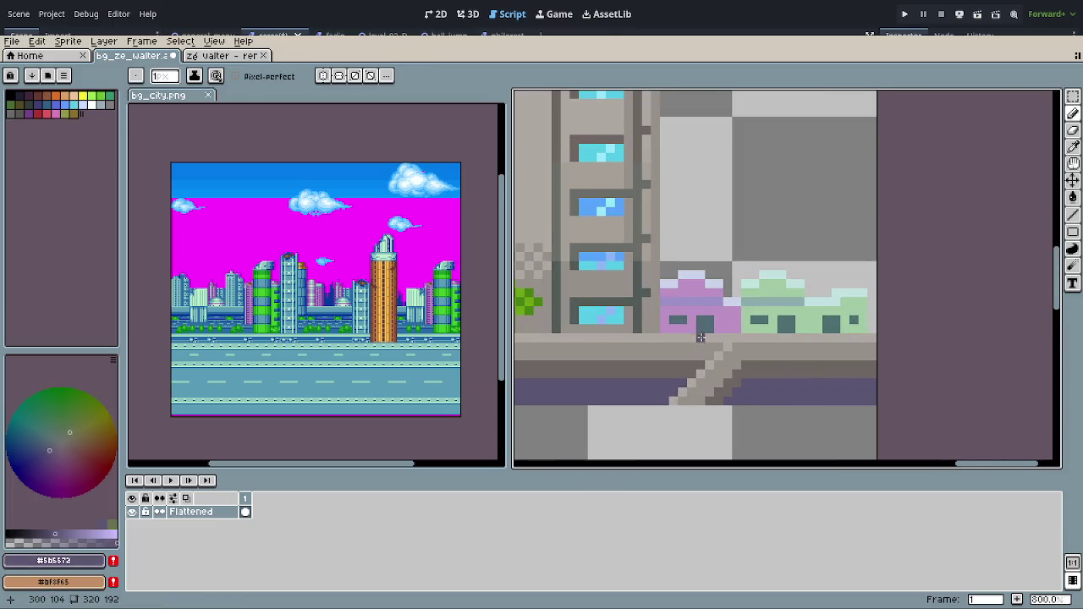
Step: Touch up the small tree's trunk using the tree green and a darker olive green
drag(626, 335, 742, 325)
key(o)
click(643, 295)
key(b)
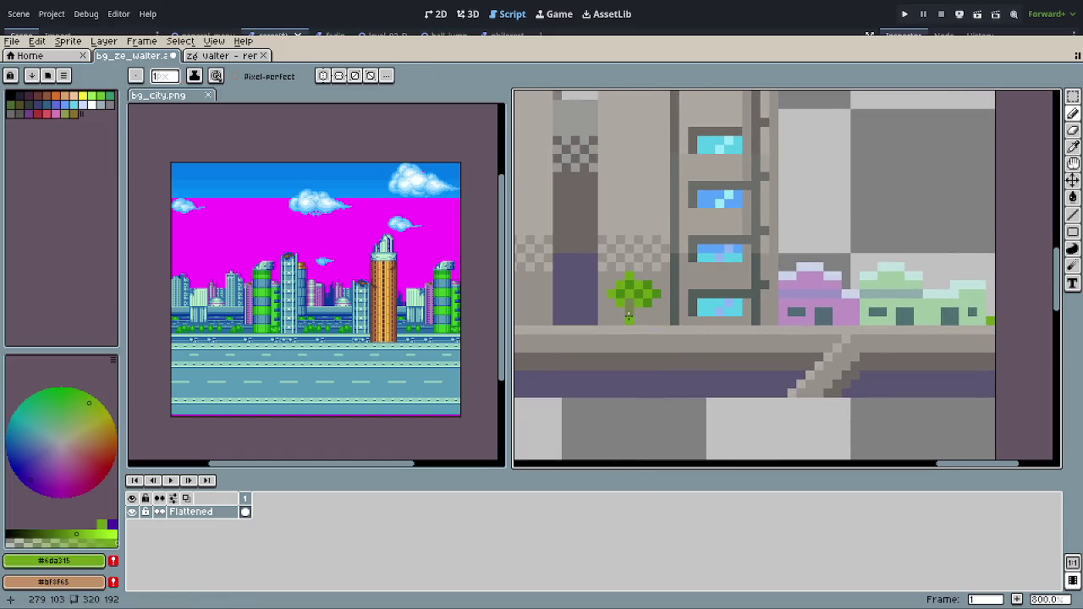
key(o)
click(630, 316)
key(b)
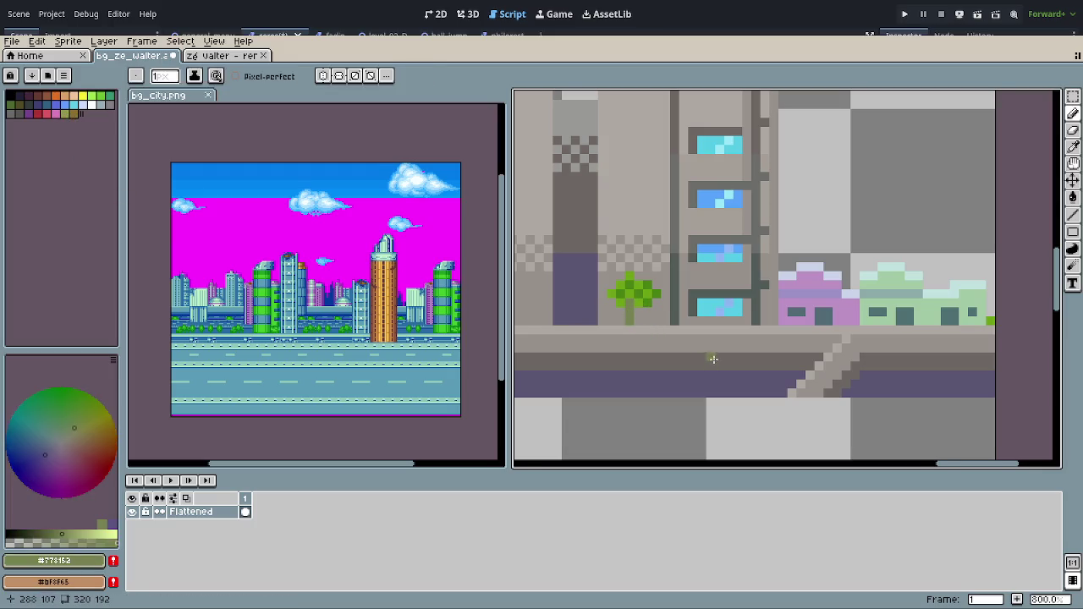
scroll(713, 358, down, 2)
scroll(710, 356, down, 3)
scroll(651, 356, up, 2)
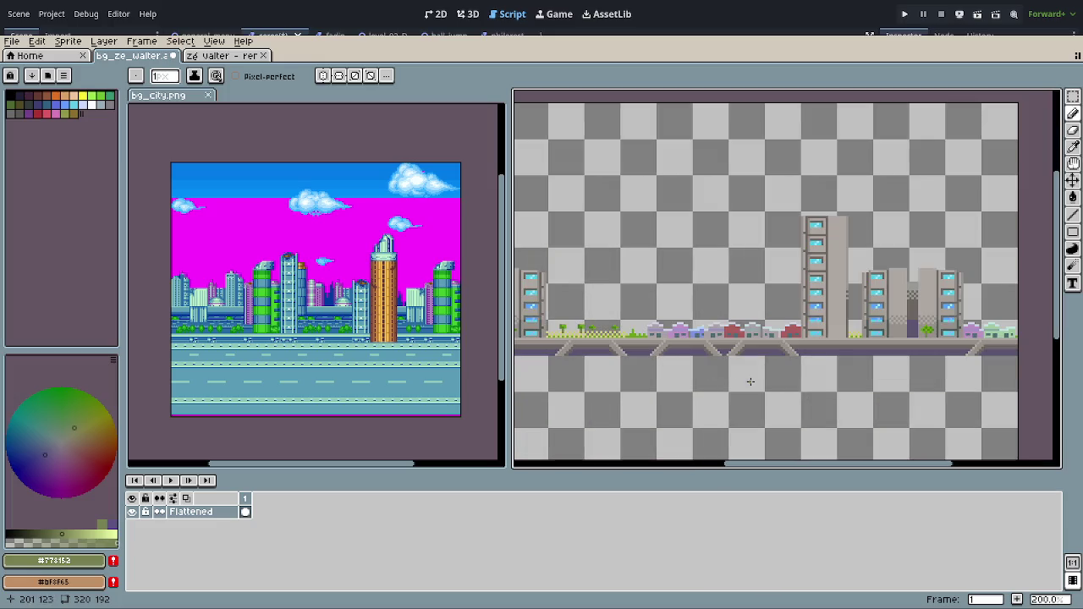
Step: Copy the unfinished road section and place it beside the original
scroll(750, 381, down, 1)
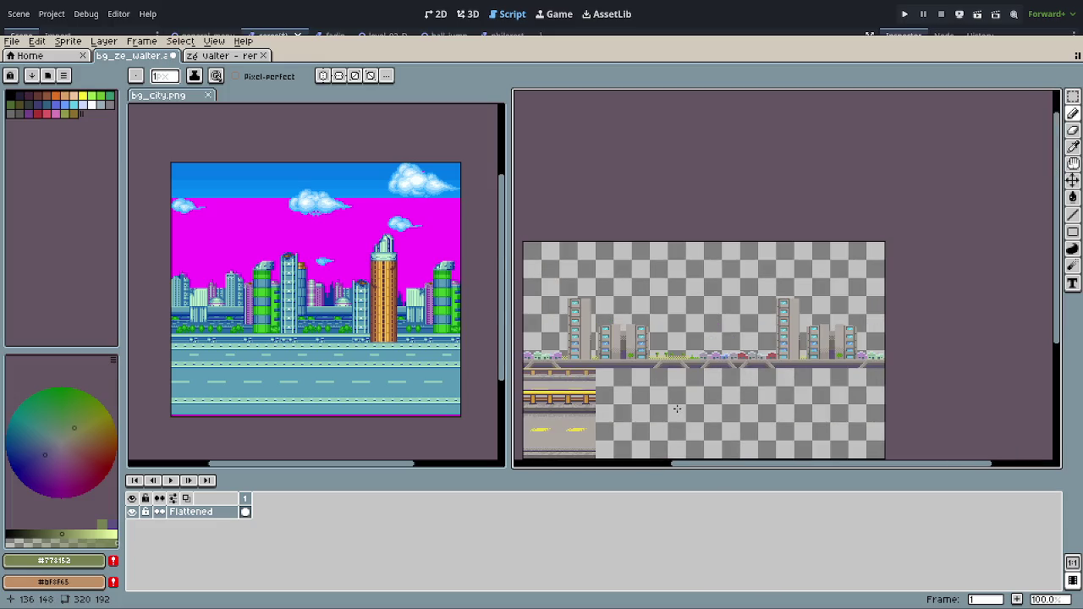
drag(676, 408, 703, 392)
drag(636, 421, 649, 364)
scroll(652, 379, up, 1)
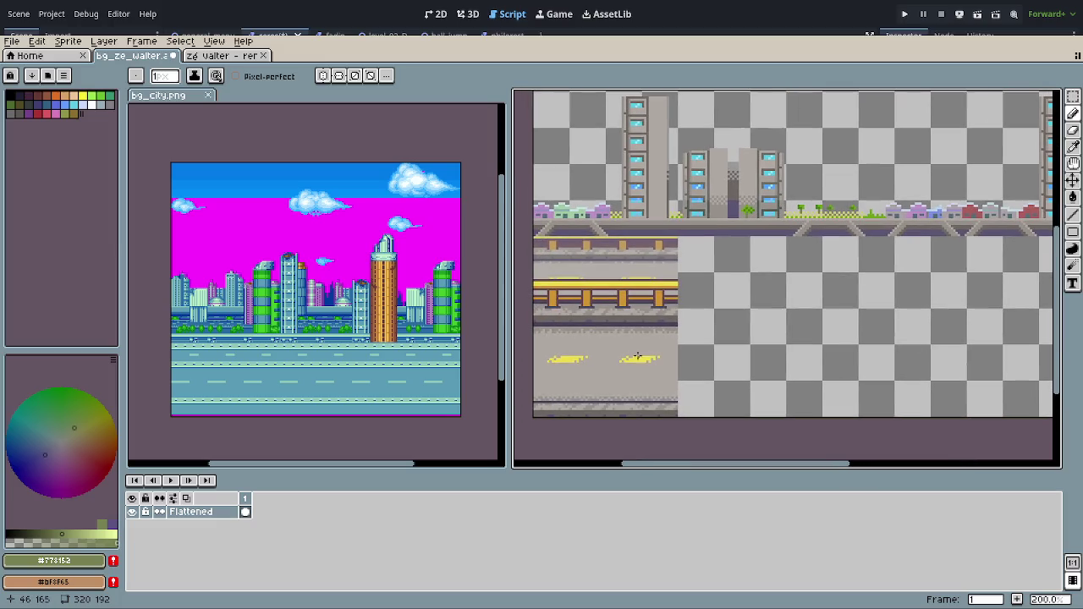
scroll(639, 356, up, 1)
mouse_move(557, 215)
mouse_down()
mouse_move(623, 193)
mouse_move(766, 398)
mouse_up()
key(m)
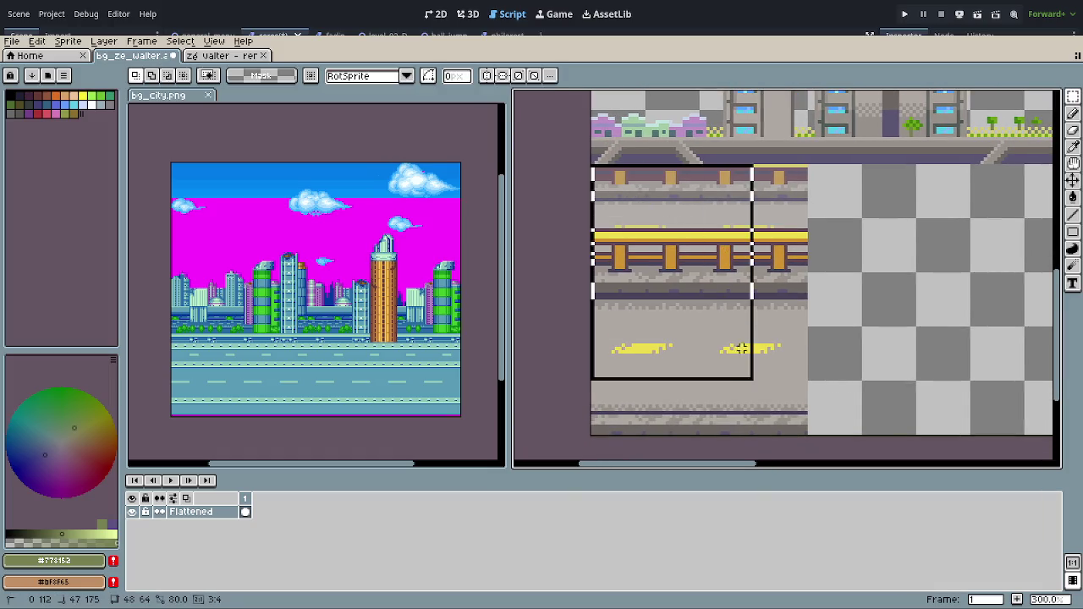
mouse_move(708, 367)
mouse_down()
mouse_move(867, 367)
mouse_move(858, 368)
mouse_up()
scroll(913, 406, down, 1)
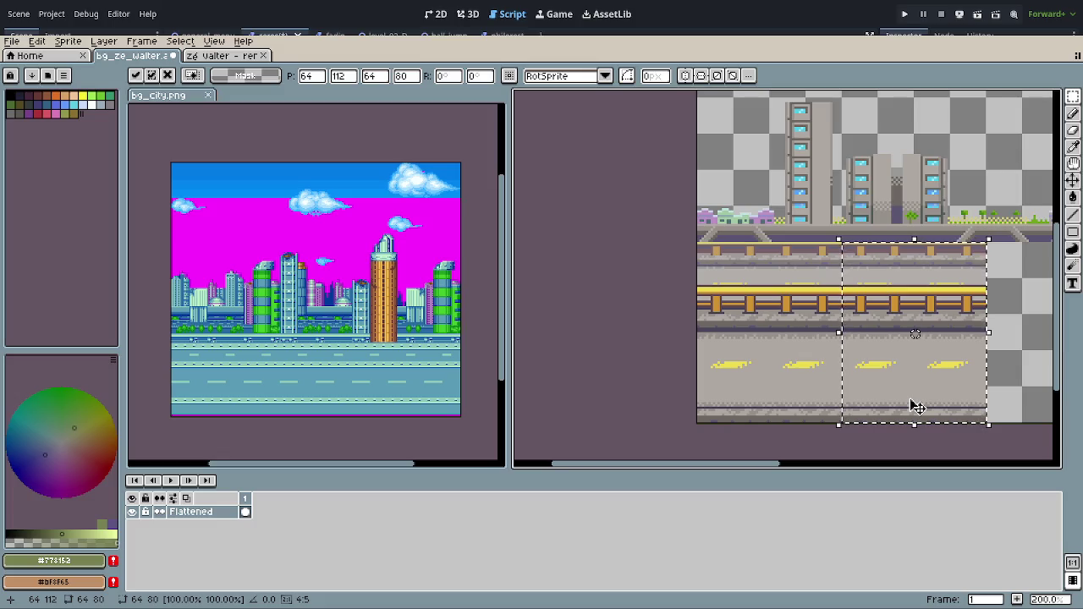
scroll(897, 405, right, 1)
scroll(872, 399, right, 4)
click(888, 410)
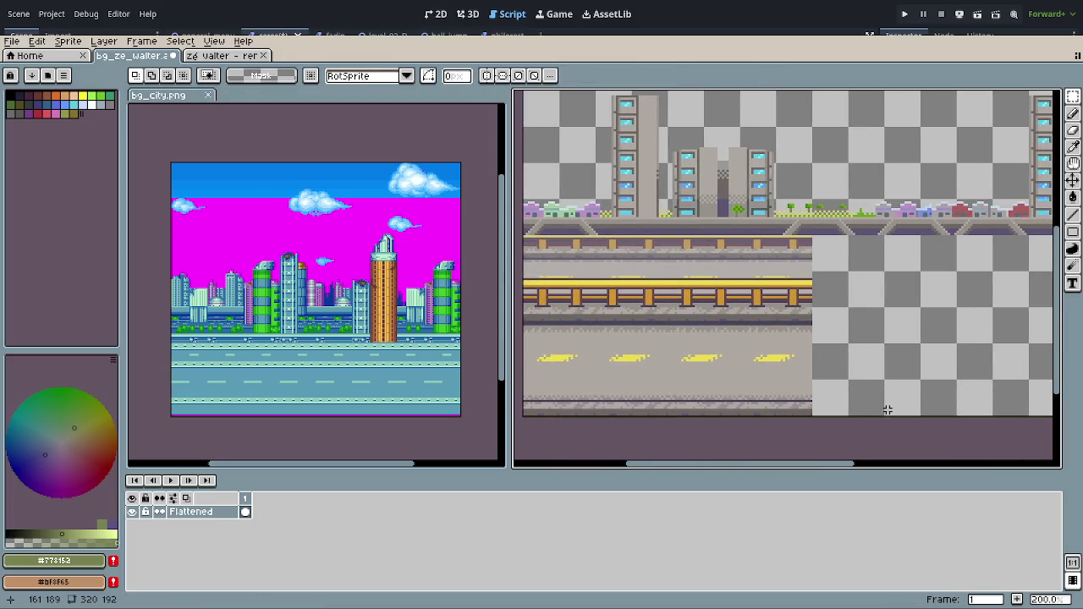
scroll(887, 409, down, 2)
drag(885, 409, 833, 382)
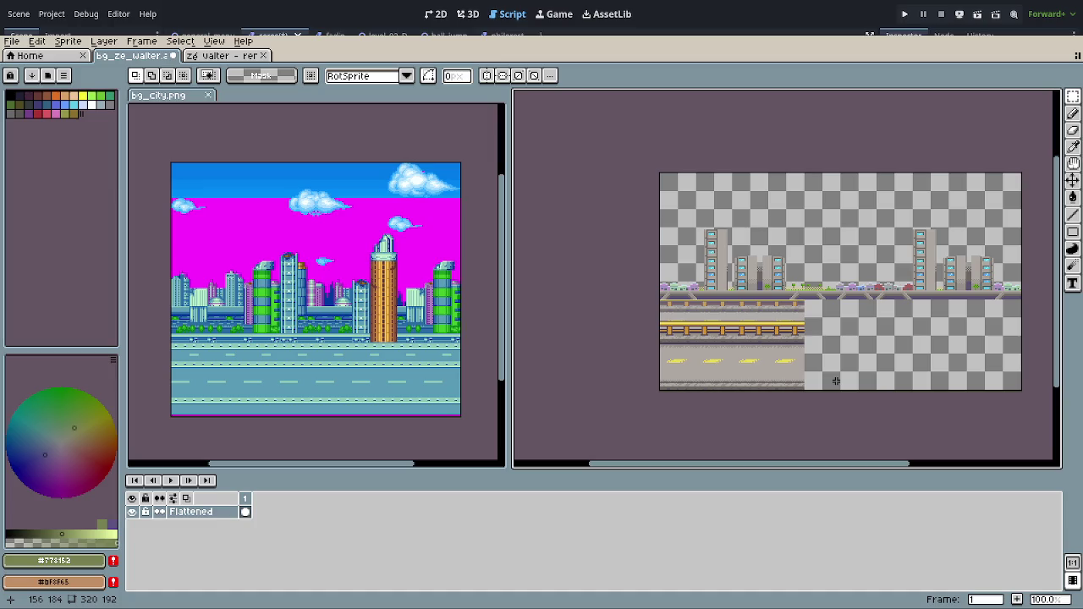
Step: Copy the whole finished road section further right, nudged one pixel left
mouse_move(835, 379)
mouse_down()
mouse_move(737, 338)
mouse_move(784, 344)
mouse_up()
scroll(734, 335, up, 2)
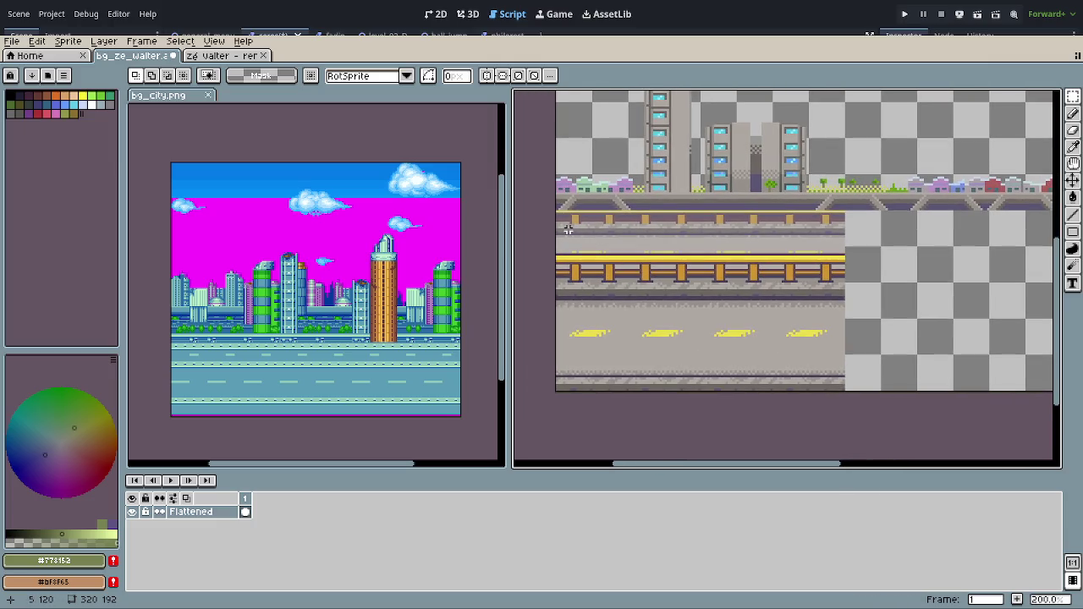
mouse_move(558, 214)
mouse_down()
mouse_move(798, 372)
mouse_move(842, 389)
mouse_up()
mouse_move(600, 370)
mouse_down()
mouse_move(870, 362)
mouse_move(810, 387)
mouse_up()
scroll(878, 365, up, 2)
scroll(877, 365, up, 5)
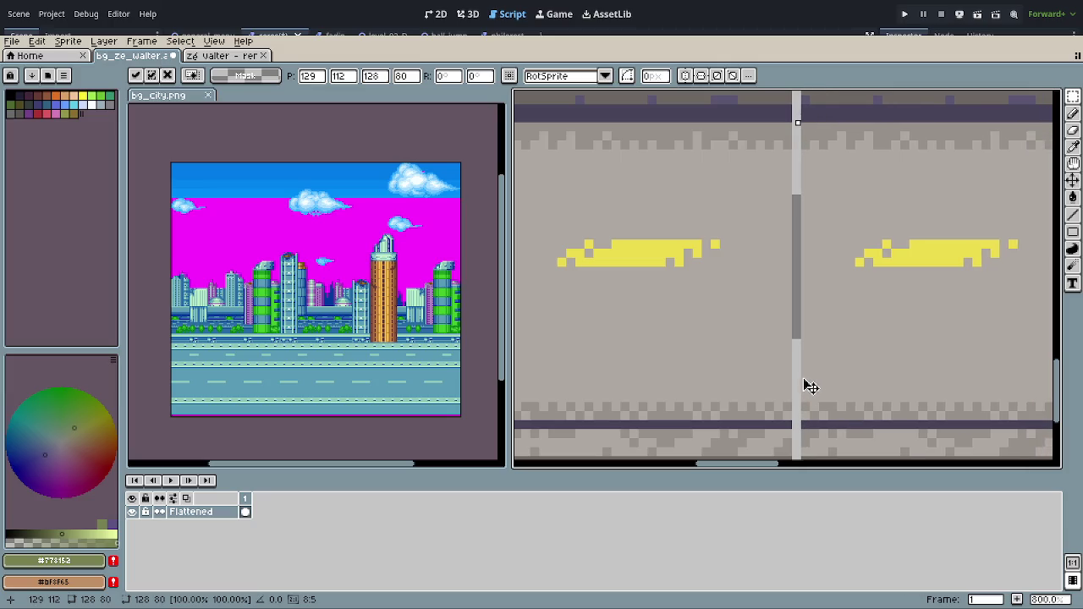
key(Left)
scroll(811, 386, down, 4)
scroll(811, 387, down, 3)
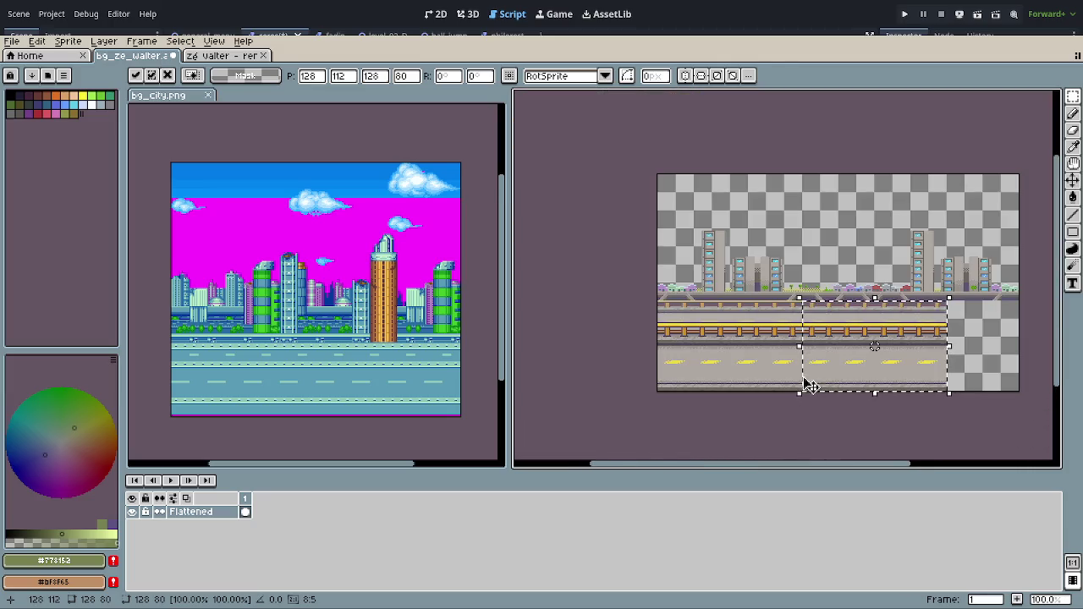
scroll(810, 387, up, 1)
scroll(825, 377, up, 1)
scroll(880, 368, up, 1)
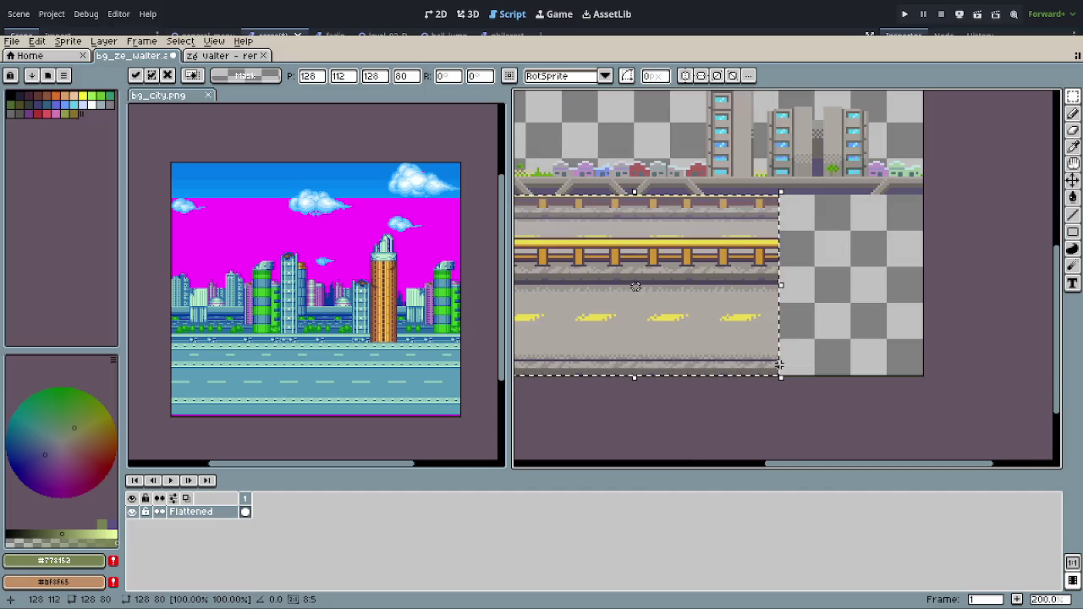
click(884, 365)
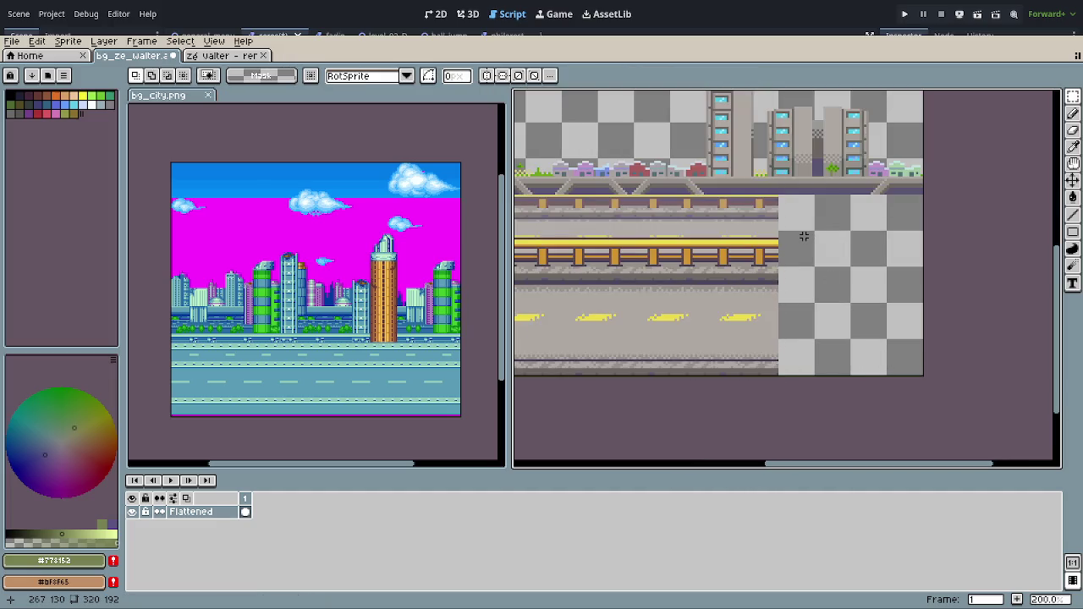
scroll(773, 317, down, 1)
scroll(779, 319, down, 1)
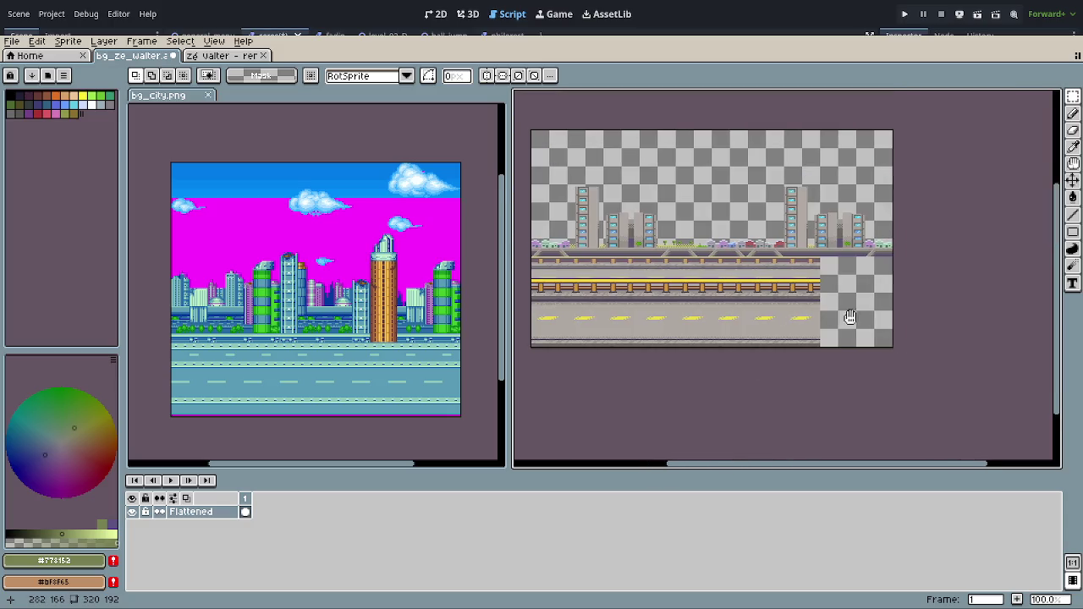
Step: Fill the remaining gap with a copied road block at the road's right end
drag(848, 317, 896, 315)
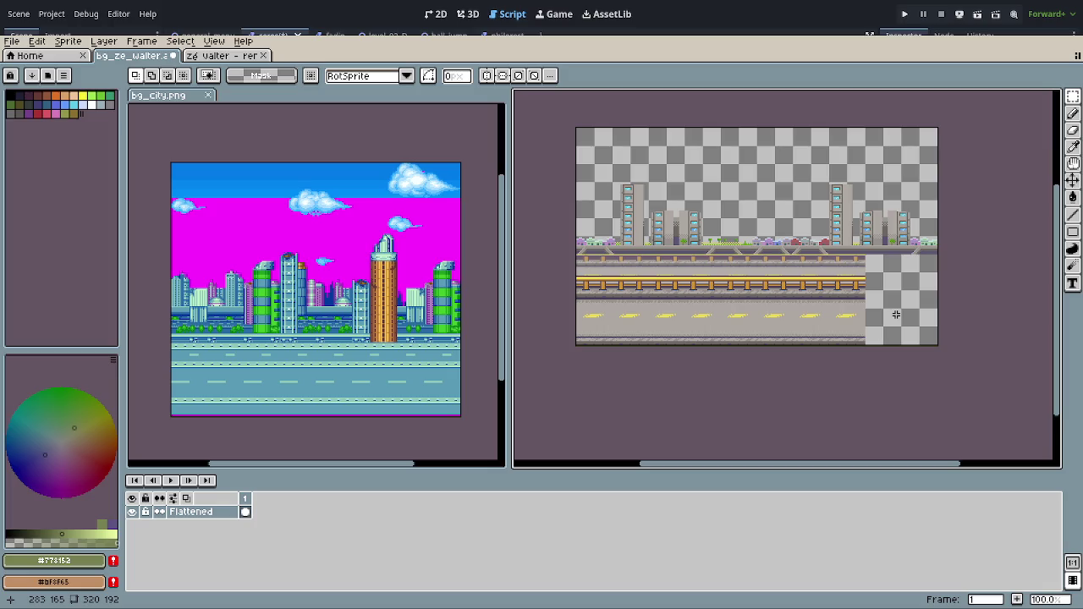
scroll(867, 301, up, 1)
scroll(867, 300, up, 1)
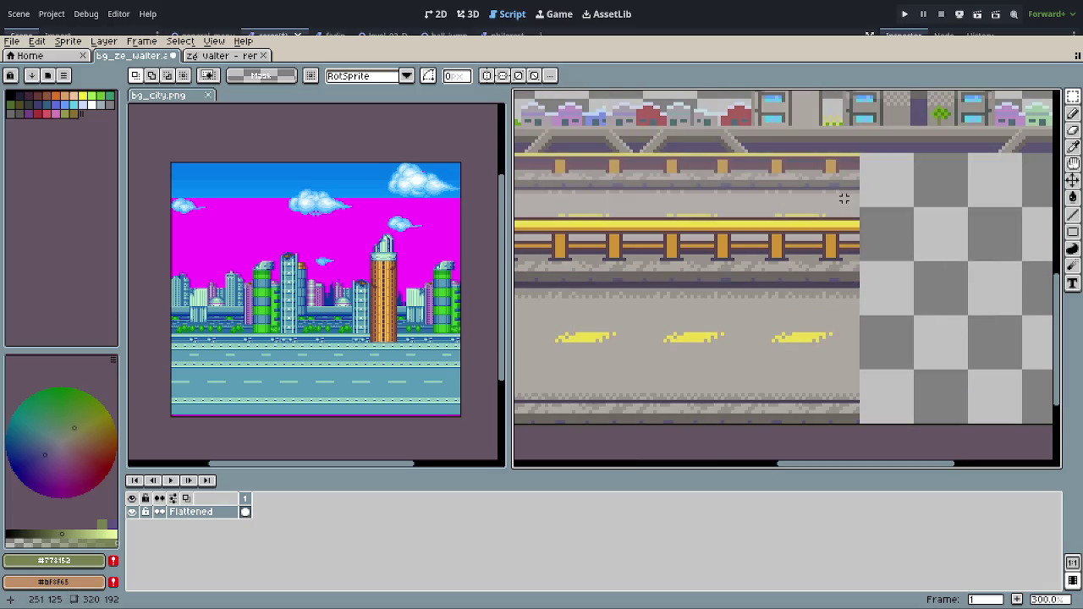
mouse_move(858, 154)
mouse_down()
mouse_move(762, 360)
mouse_move(766, 379)
mouse_up()
scroll(885, 380, right, 1)
scroll(810, 379, right, 2)
drag(698, 338, 811, 335)
key(Return)
key(ctrl+z)
mouse_move(708, 339)
mouse_down()
mouse_move(948, 341)
mouse_move(923, 343)
mouse_up()
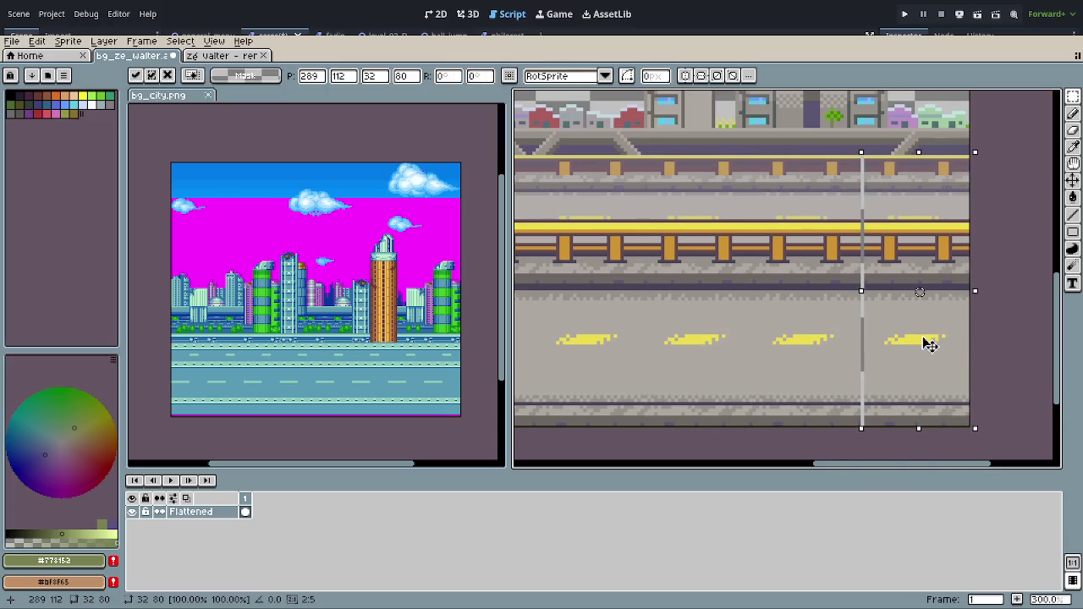
key(Return)
click(1023, 363)
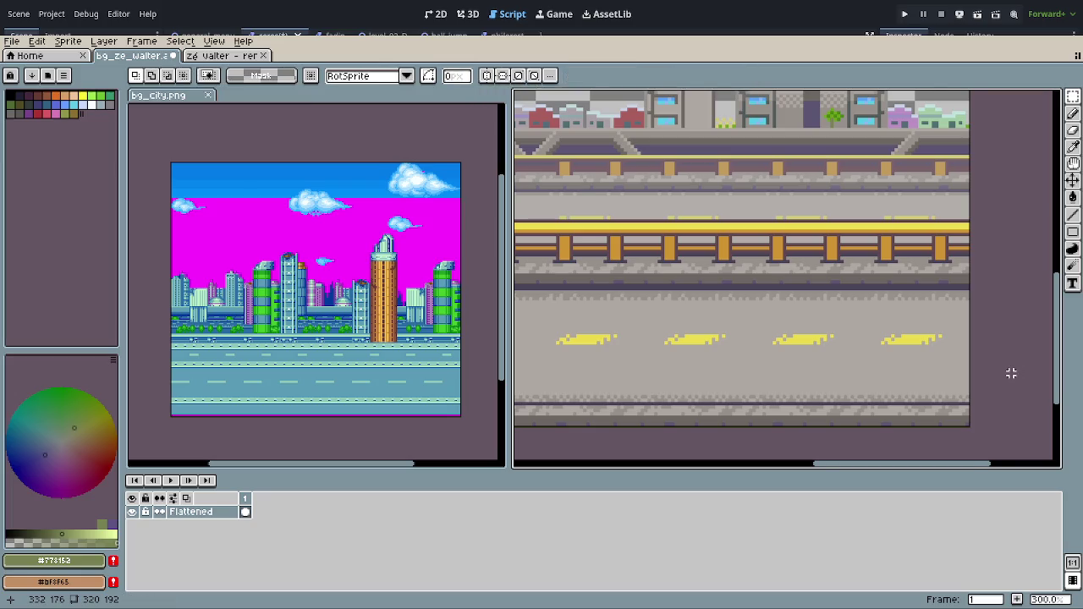
key(ctrl+shift+0)
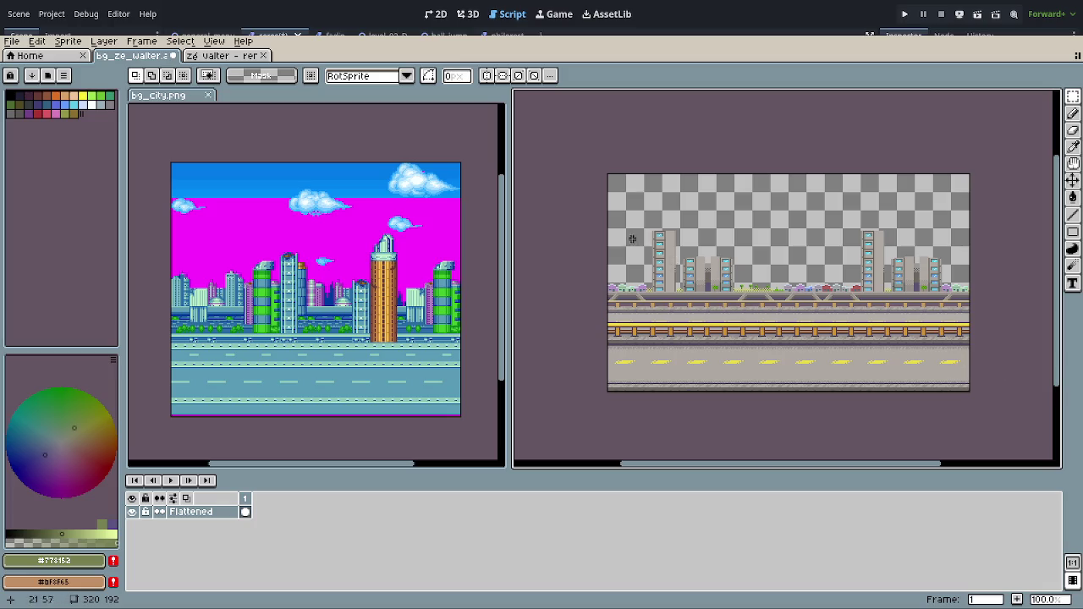
drag(591, 215, 1015, 279)
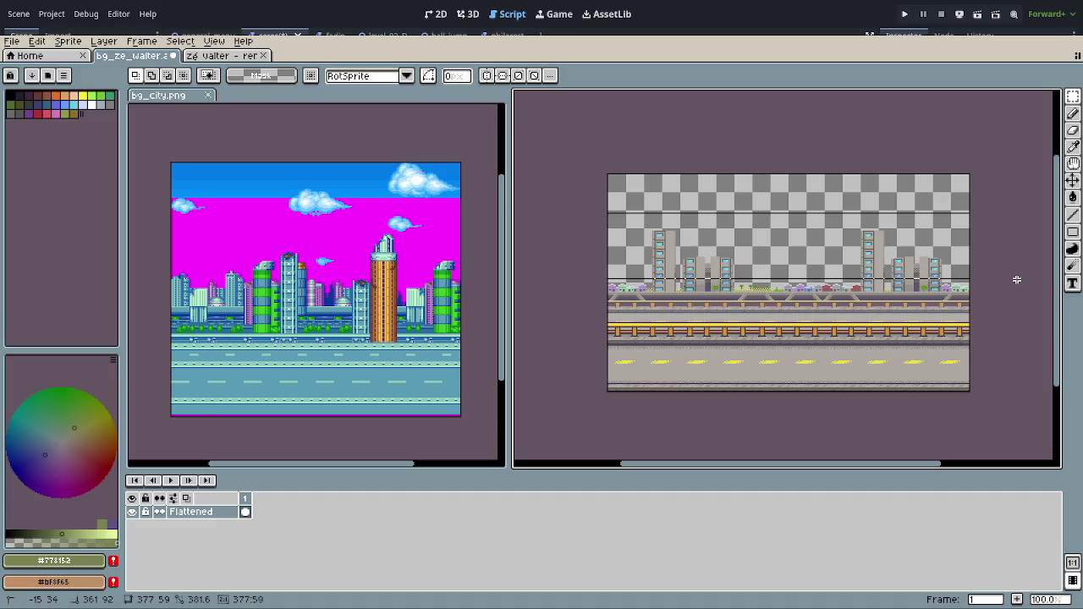
Step: Marquee-select the tower and building band from the image's left edge down to the bridge
scroll(981, 299, up, 2)
drag(728, 297, 1036, 305)
scroll(631, 298, up, 1)
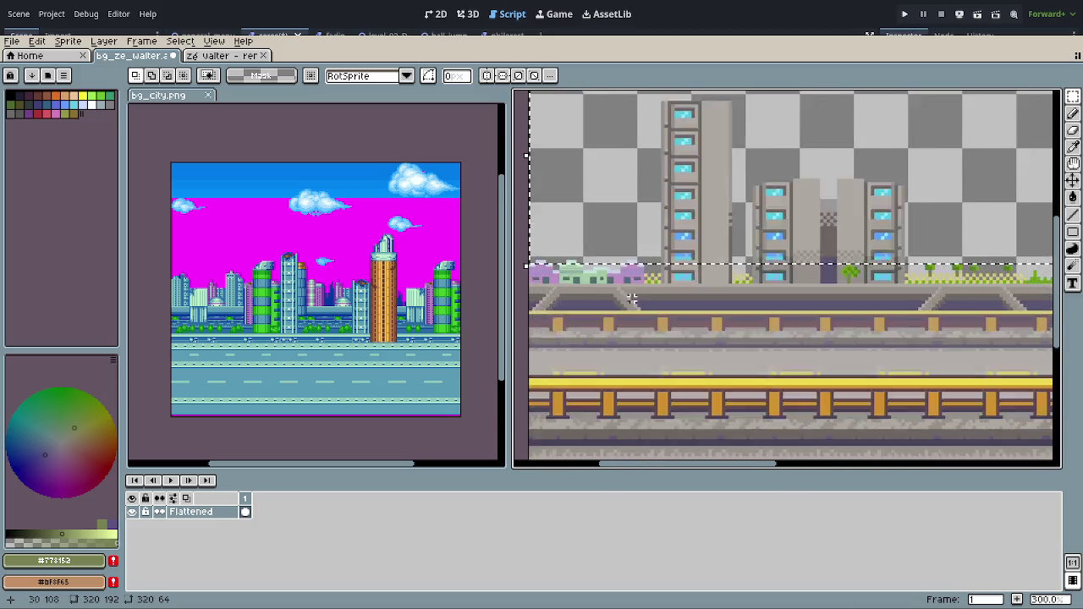
scroll(632, 298, up, 1)
drag(612, 307, 739, 309)
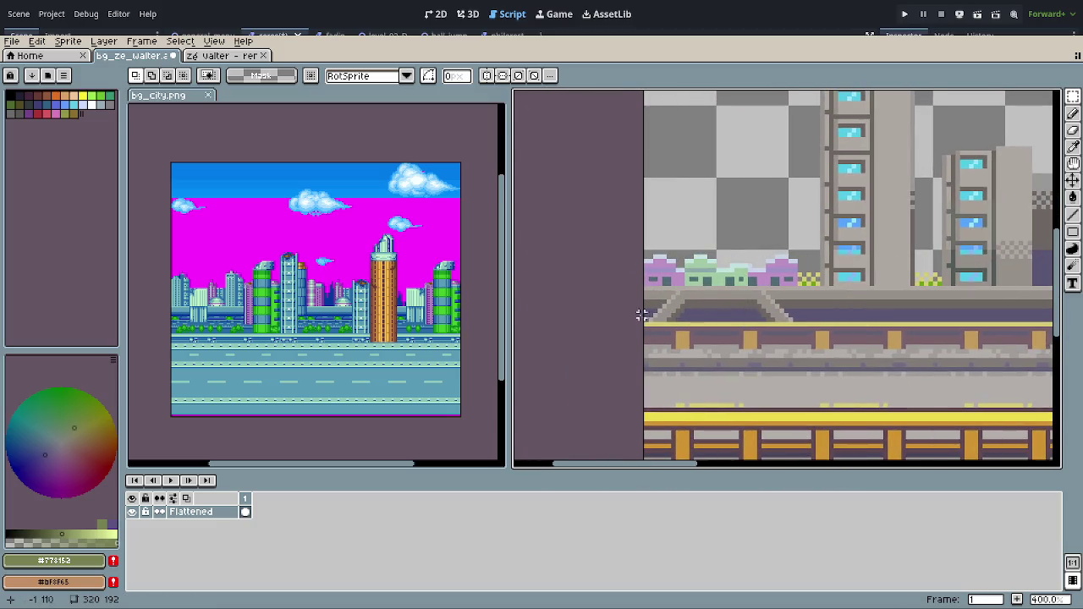
mouse_move(636, 317)
mouse_down()
mouse_move(1045, 99)
mouse_move(517, 93)
mouse_up()
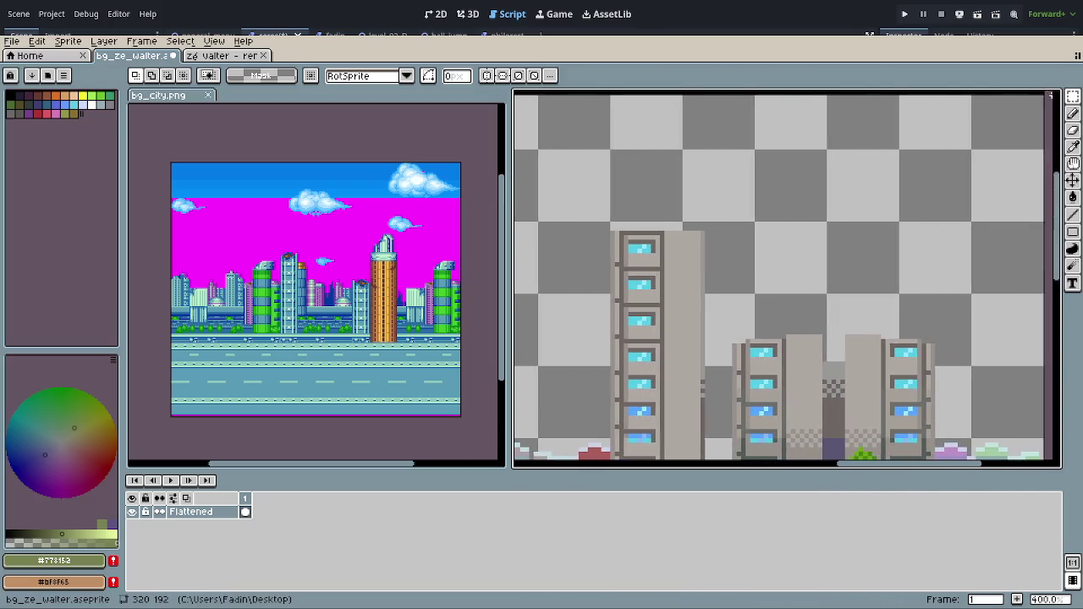
scroll(658, 276, down, 2)
scroll(658, 276, down, 1)
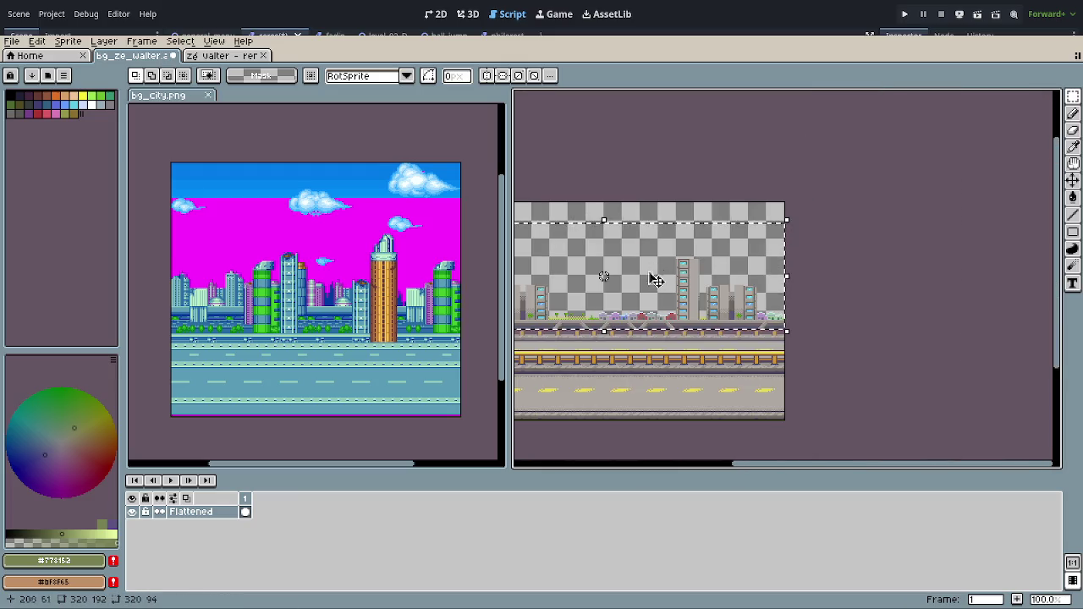
scroll(658, 276, up, 1)
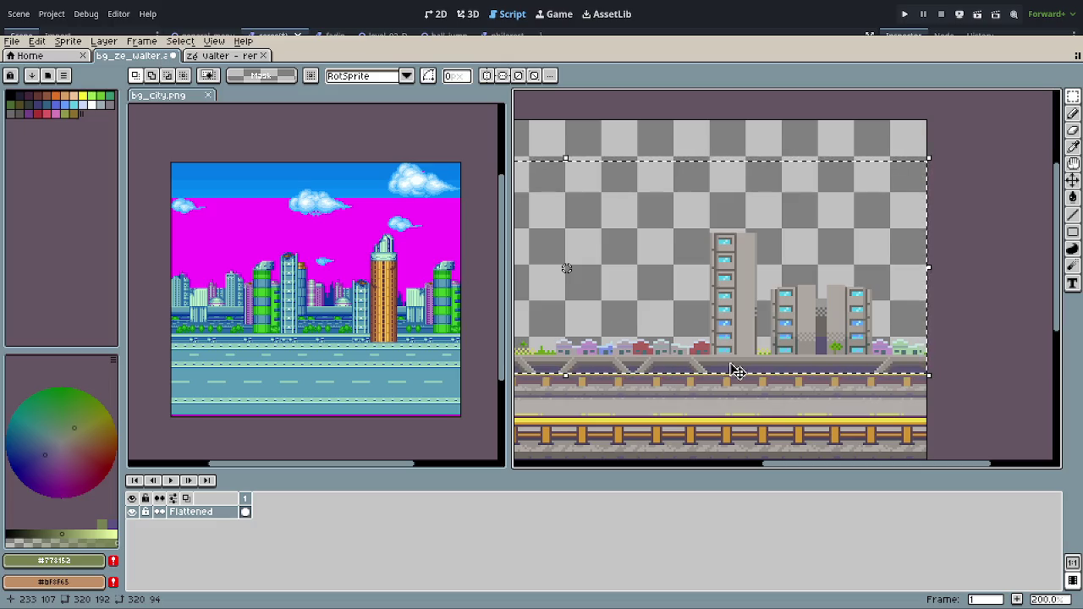
scroll(736, 372, up, 1)
scroll(759, 383, up, 1)
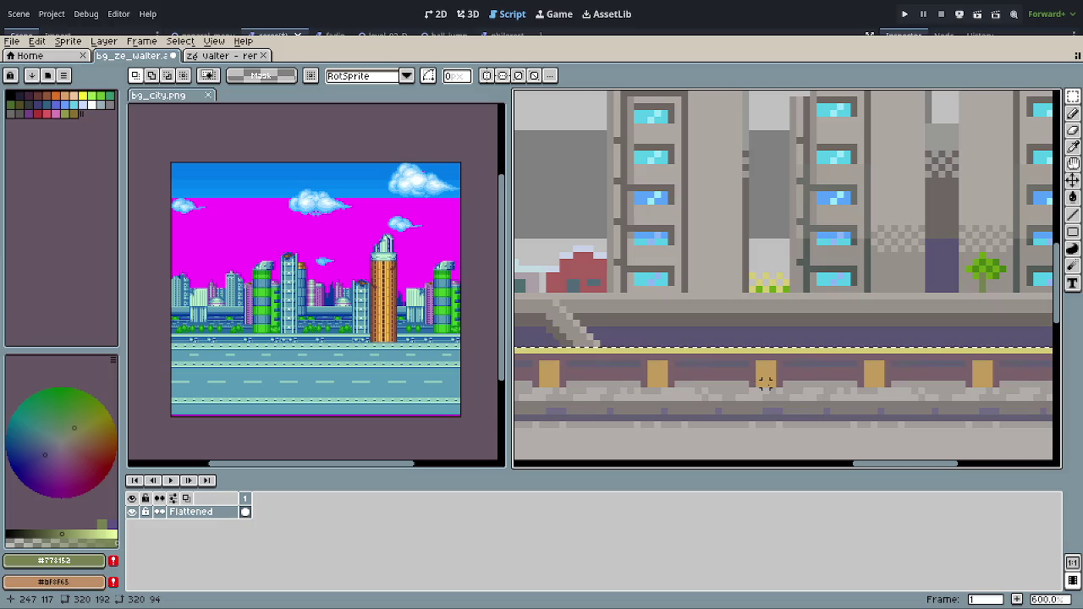
Step: Apply Brightness/Contrast to the selected buildings with contrast -51 and brightness 19, then deselect
key(ctrl+u)
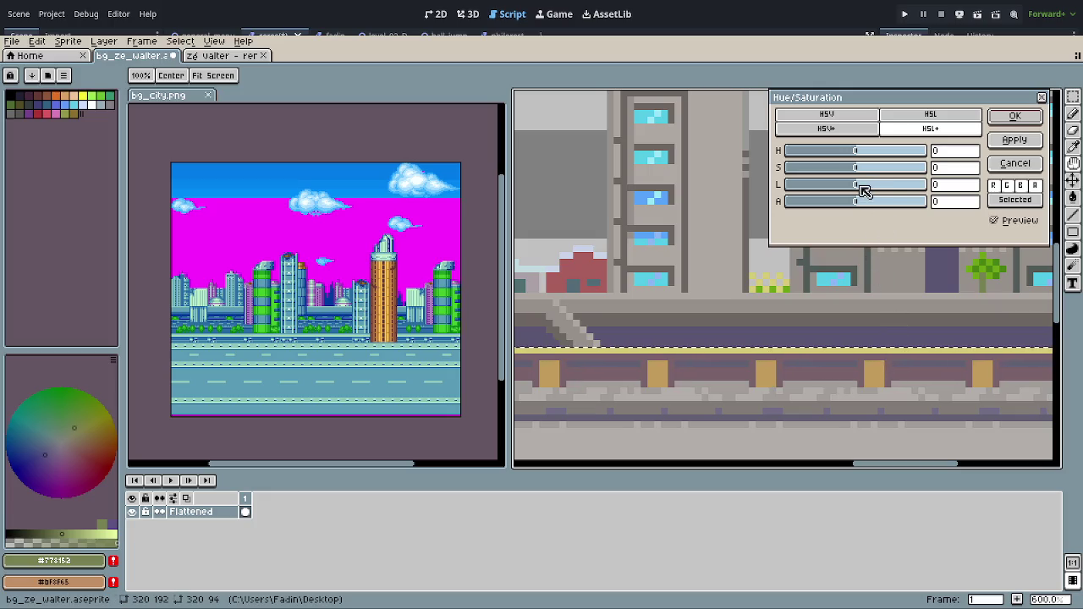
click(1016, 164)
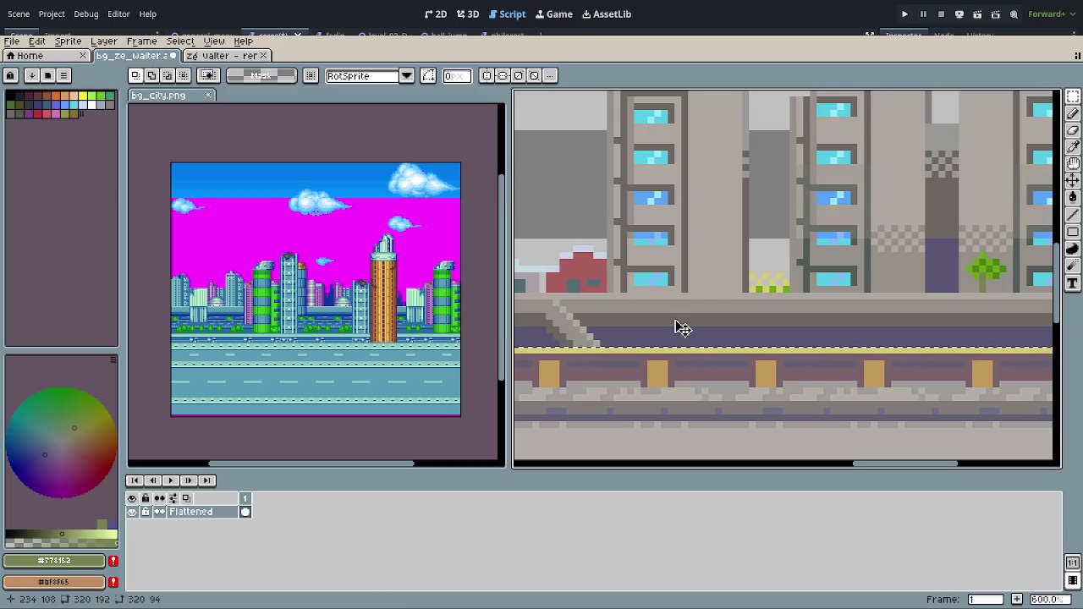
drag(677, 326, 851, 334)
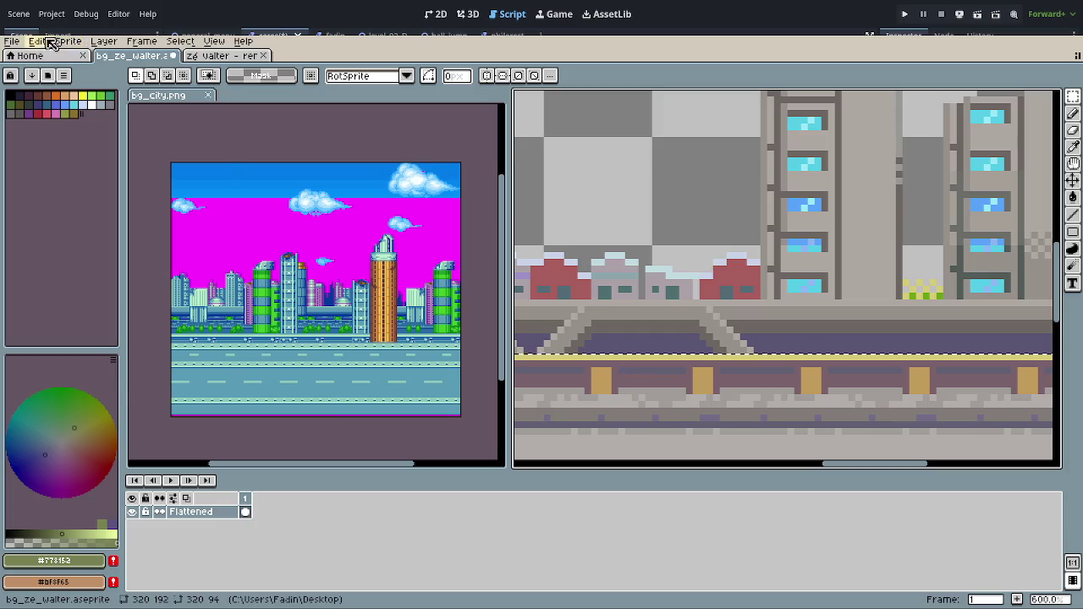
click(37, 41)
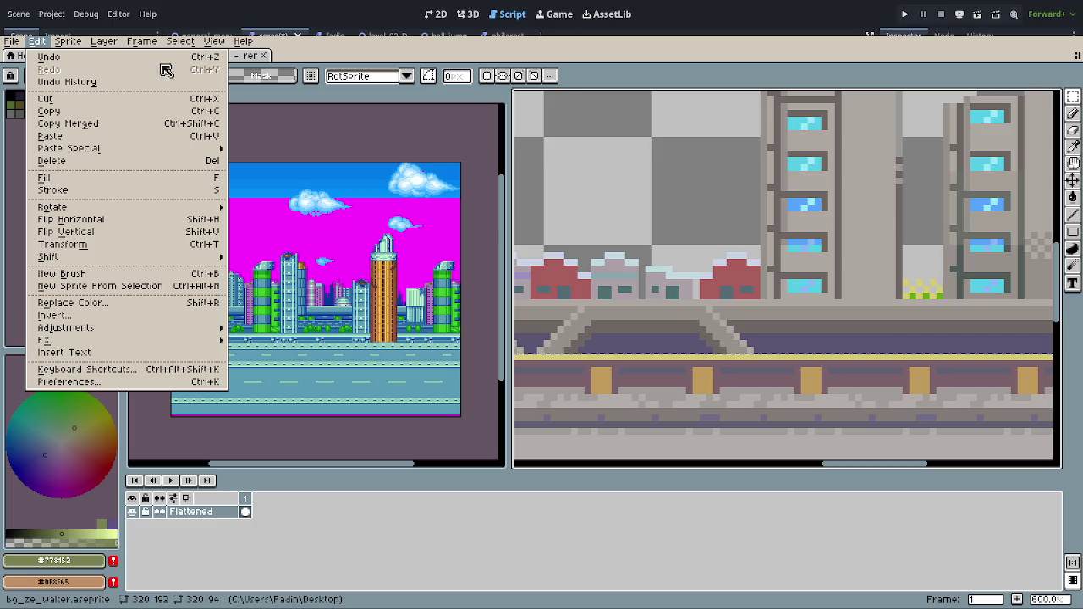
mouse_move(66, 328)
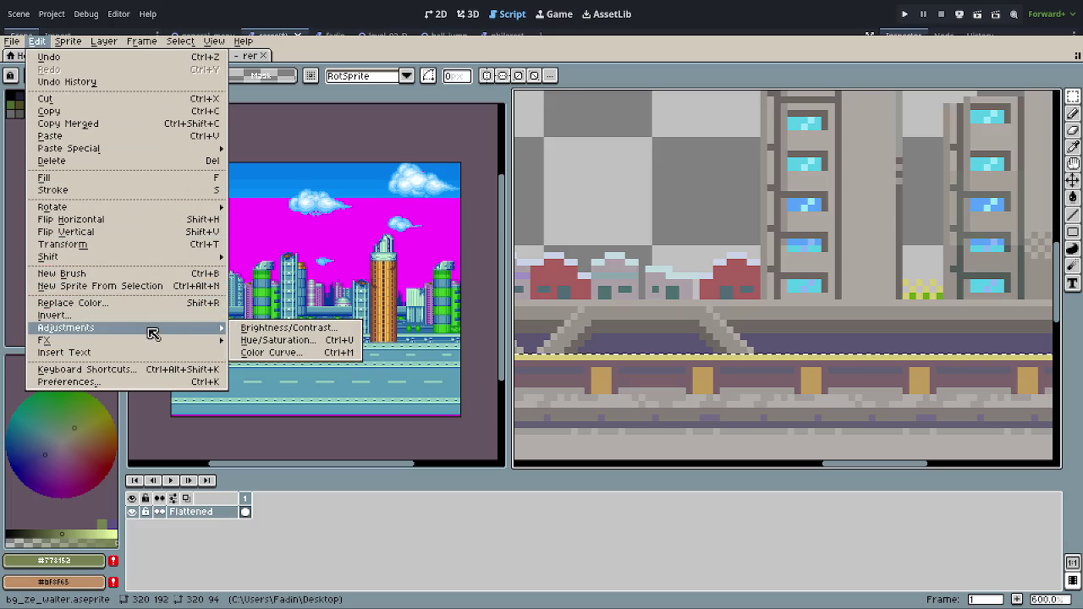
click(254, 329)
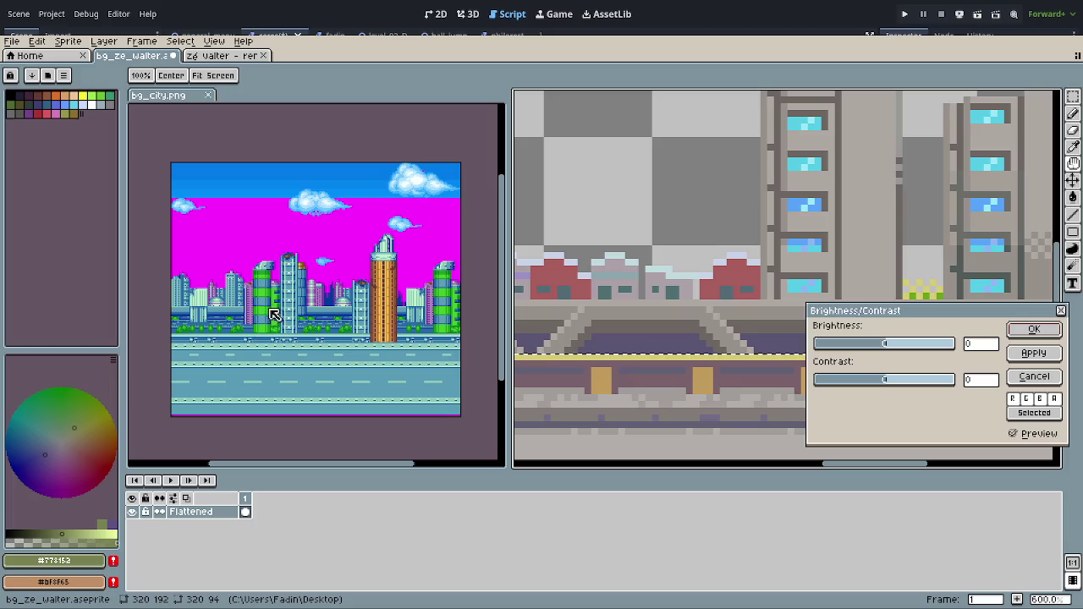
drag(885, 386, 852, 386)
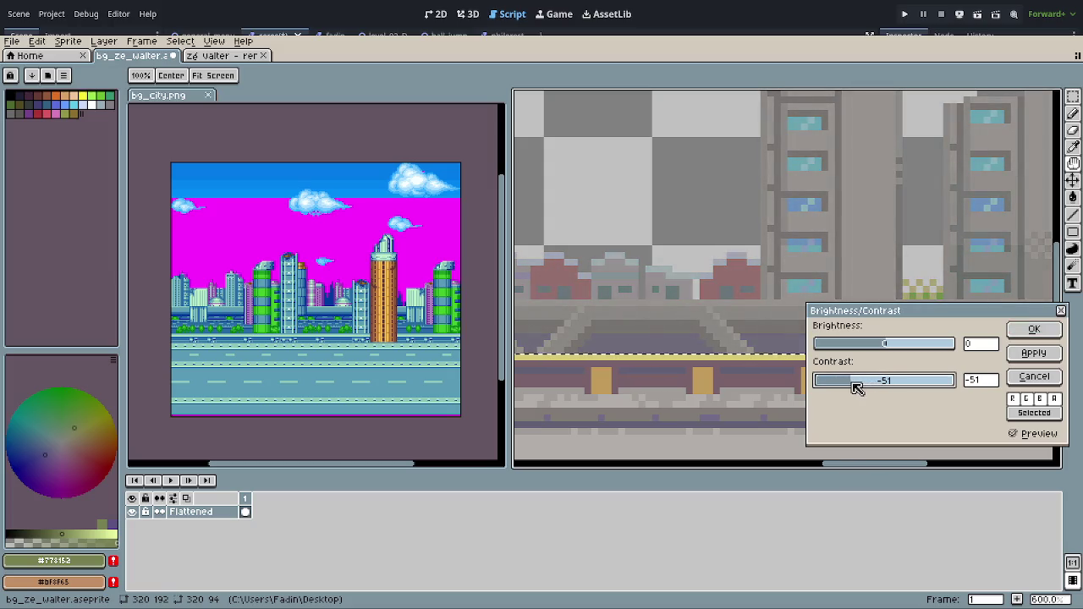
drag(886, 347, 904, 352)
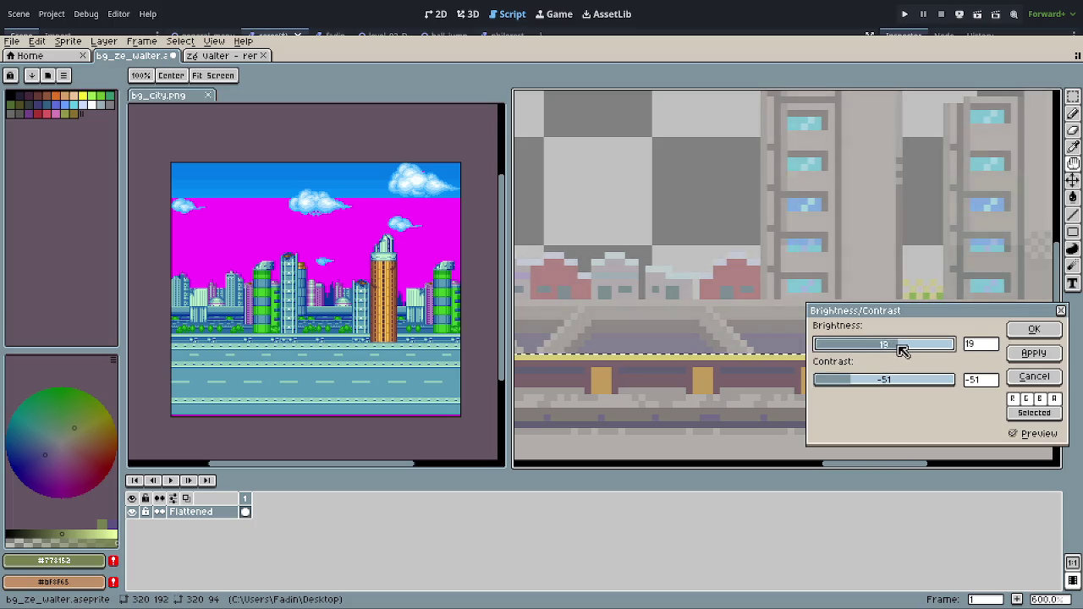
click(1032, 329)
scroll(822, 344, down, 2)
scroll(825, 342, down, 2)
scroll(825, 343, down, 2)
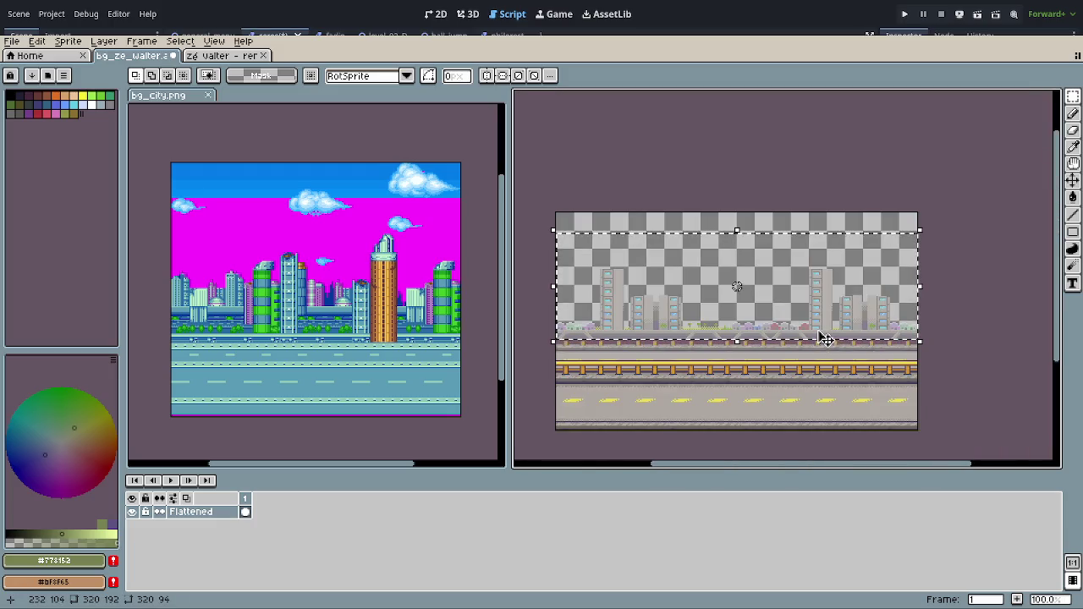
click(918, 349)
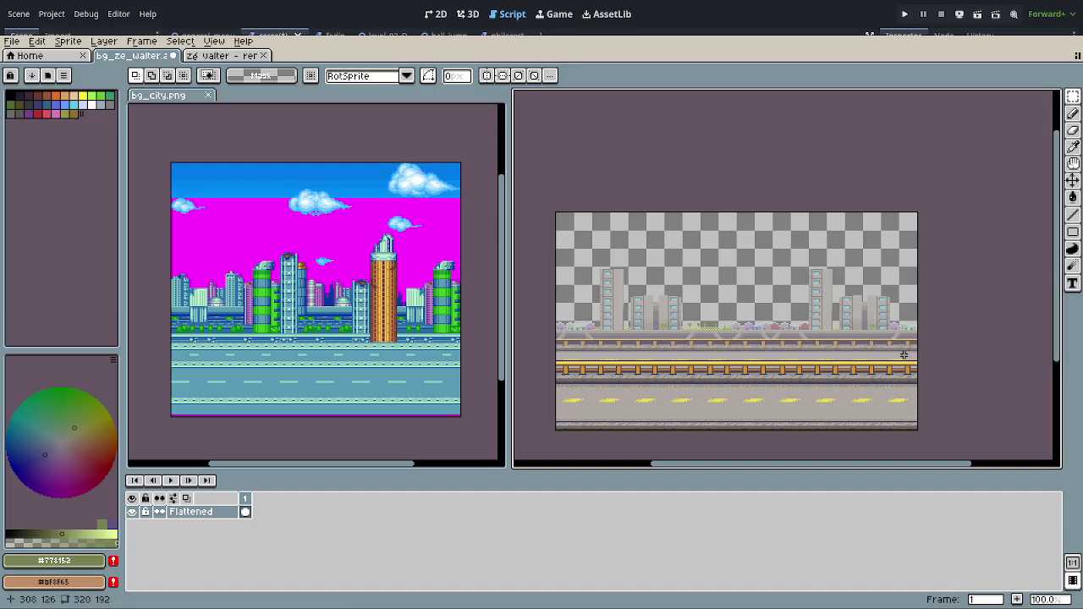
Step: Pan and zoom across the strip to inspect the faded buildings
scroll(792, 362, left, 2)
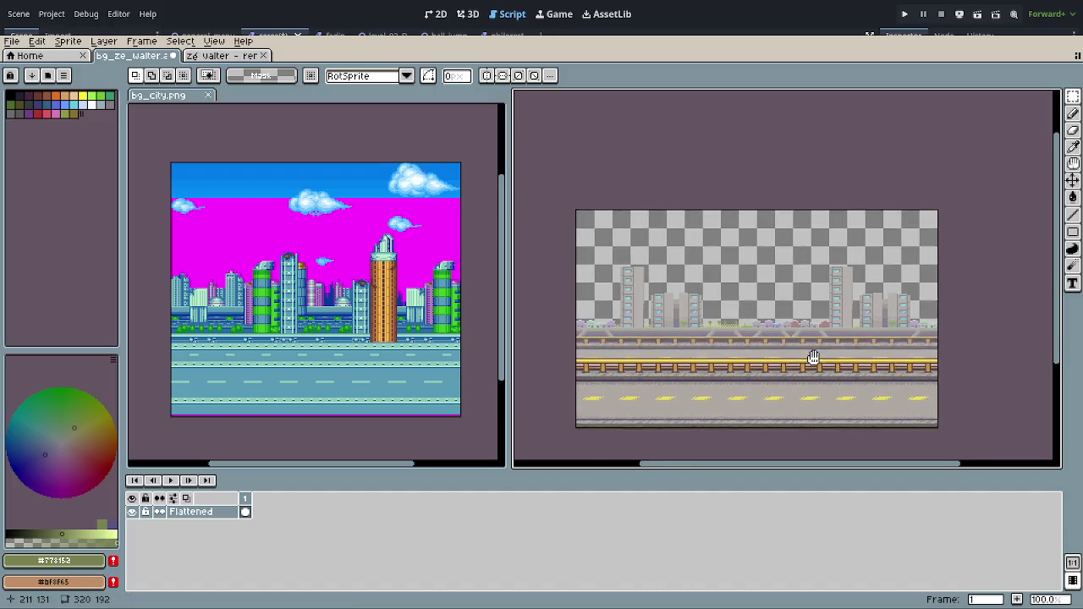
scroll(812, 349, left, 2)
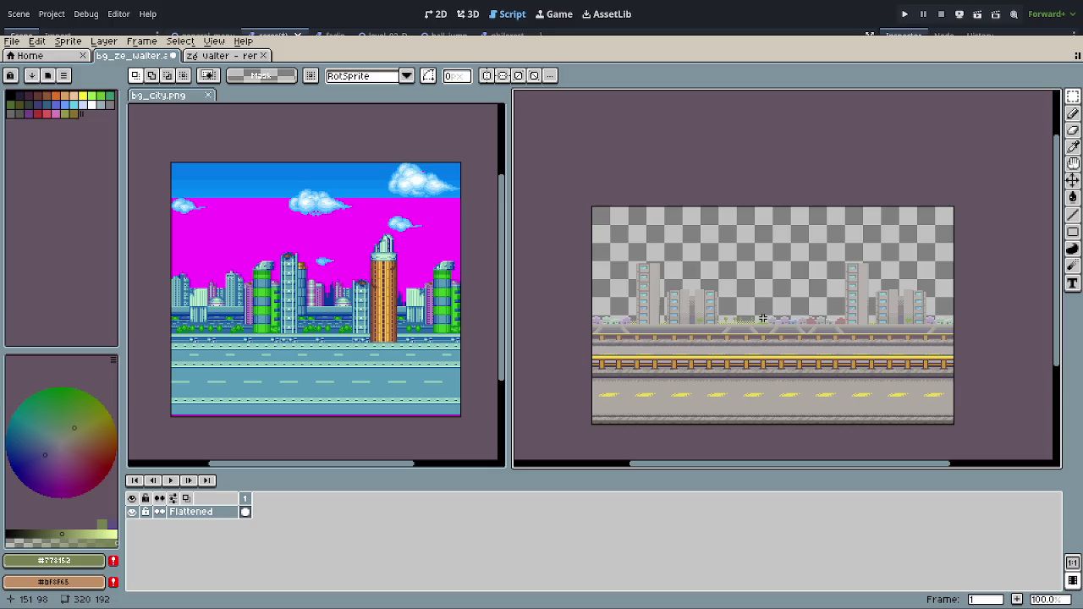
scroll(767, 316, up, 1)
mouse_move(837, 329)
mouse_down()
mouse_move(648, 310)
mouse_move(700, 345)
mouse_move(982, 337)
mouse_move(943, 334)
mouse_up()
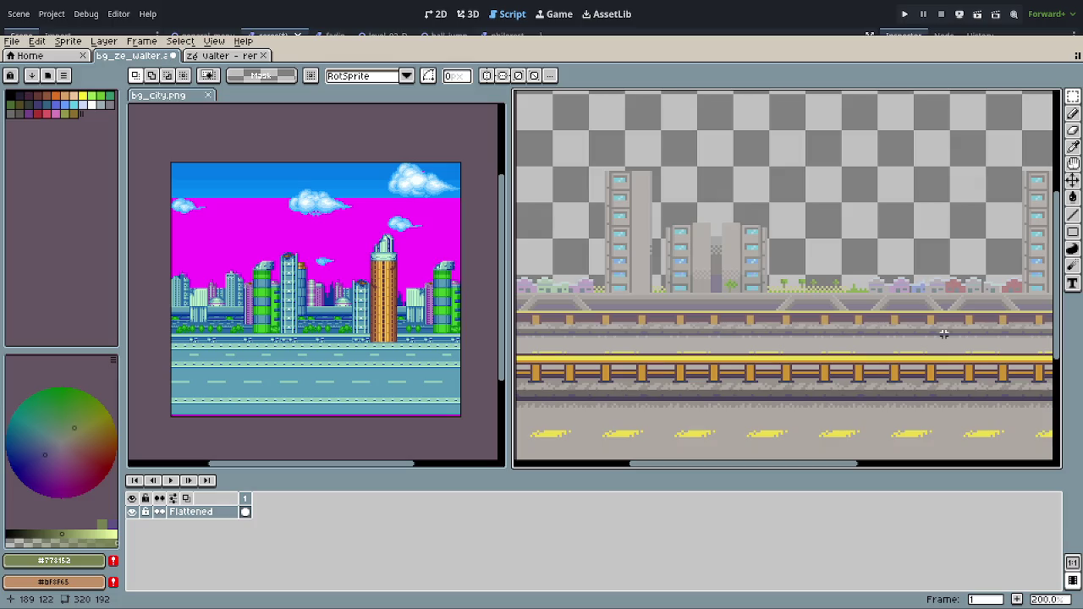
scroll(944, 333, down, 3)
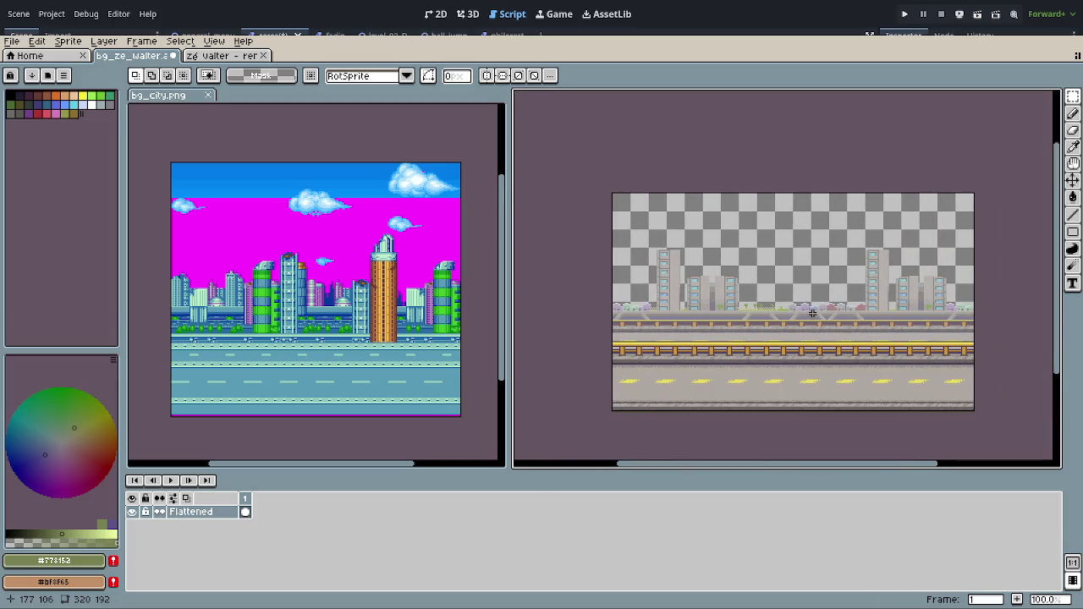
scroll(805, 310, up, 3)
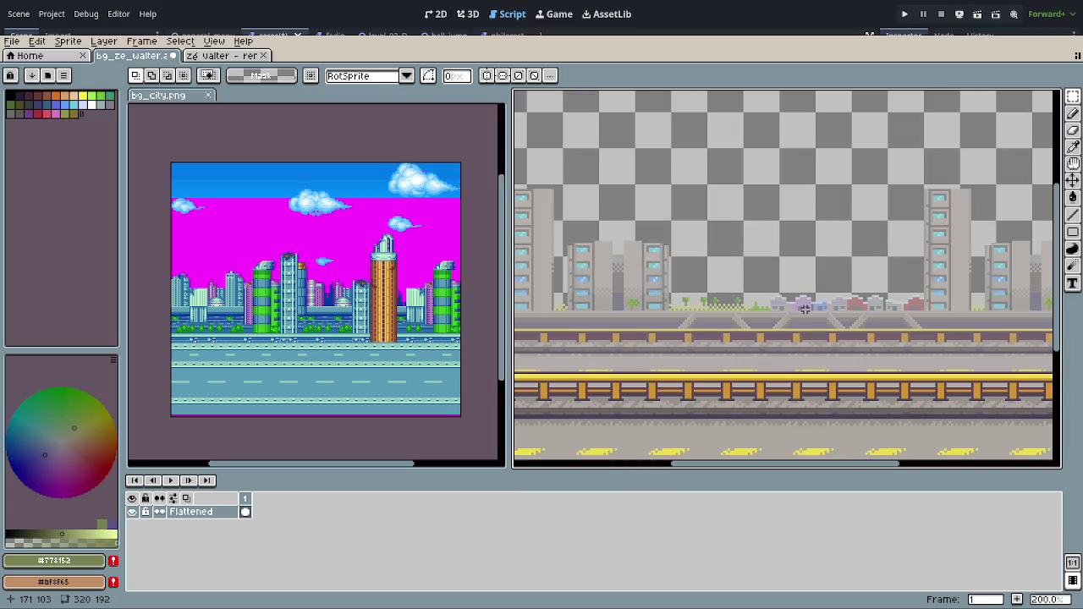
scroll(807, 309, down, 1)
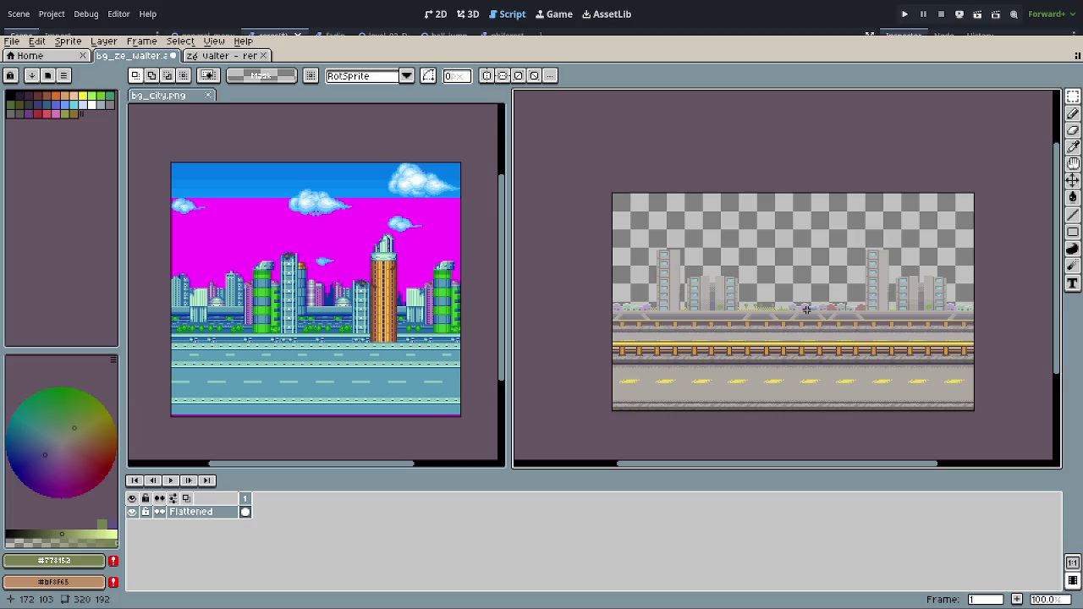
scroll(762, 279, up, 1)
scroll(658, 241, down, 1)
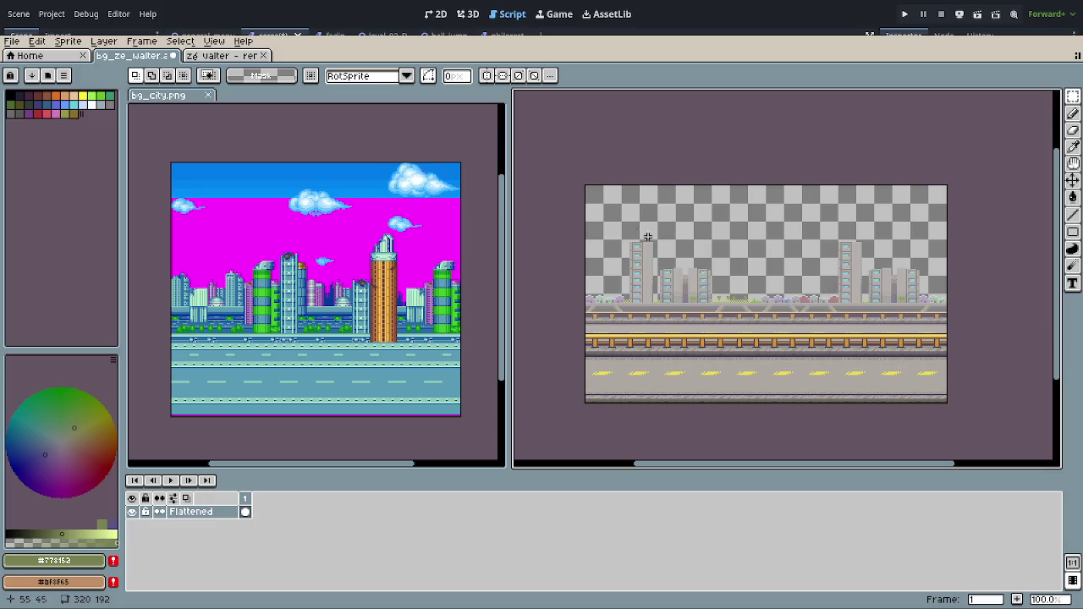
Step: Reselect the upper building band of the image down to the bridge
drag(560, 173, 1008, 285)
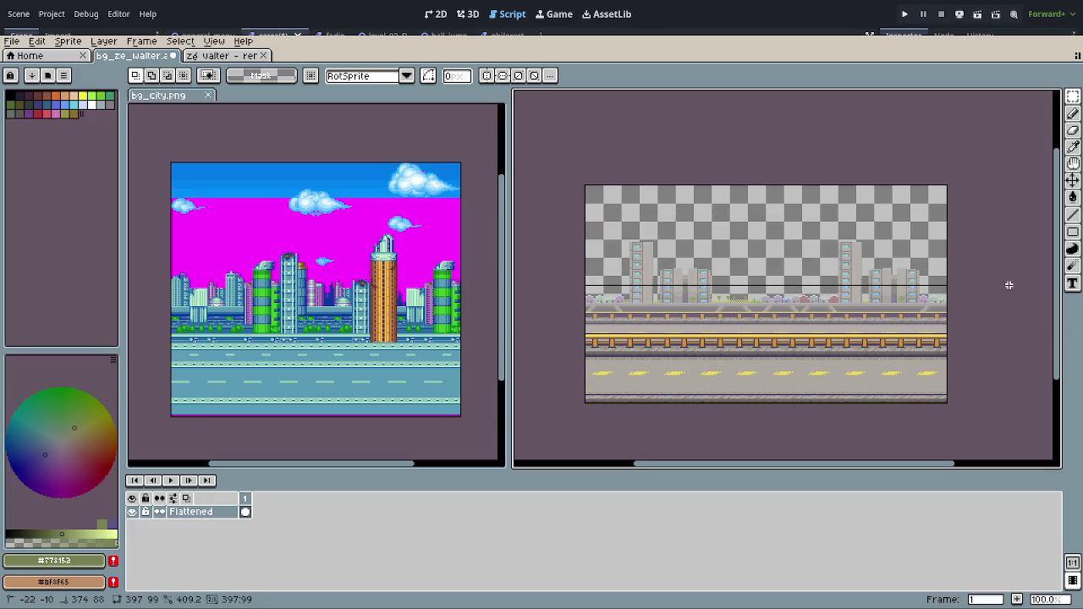
scroll(989, 296, up, 2)
scroll(967, 305, up, 2)
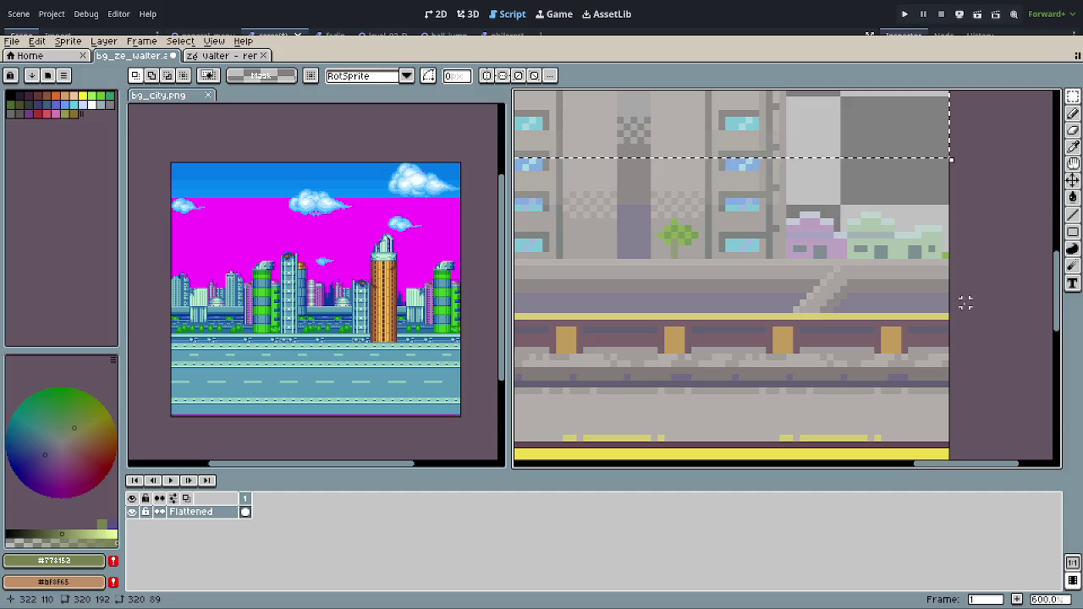
mouse_move(942, 307)
mouse_down()
mouse_move(955, 313)
mouse_move(524, 94)
mouse_up()
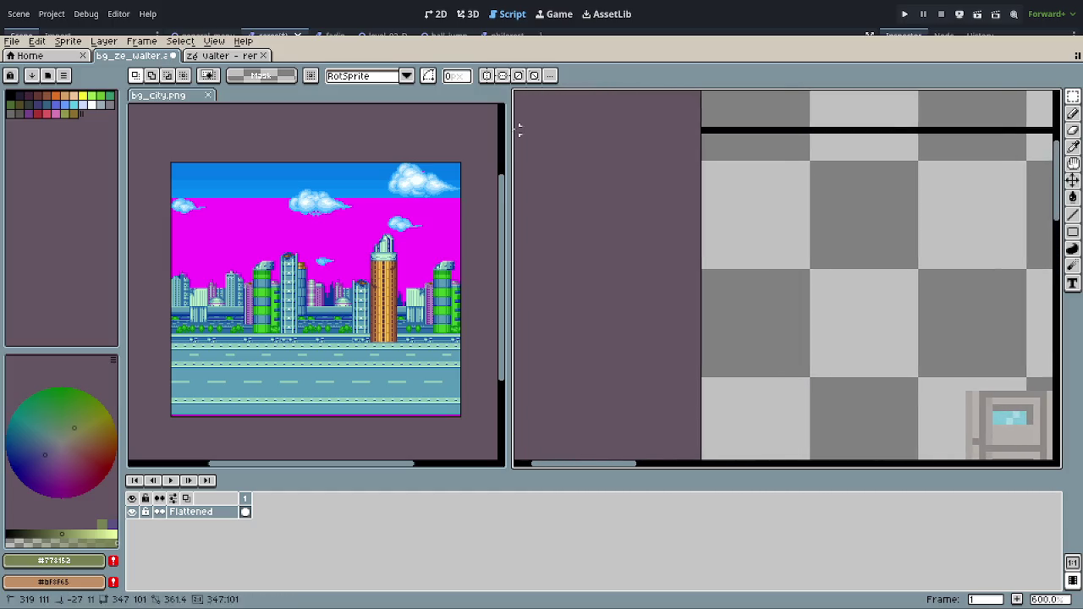
scroll(855, 322, down, 1)
drag(855, 322, 773, 181)
scroll(768, 242, down, 1)
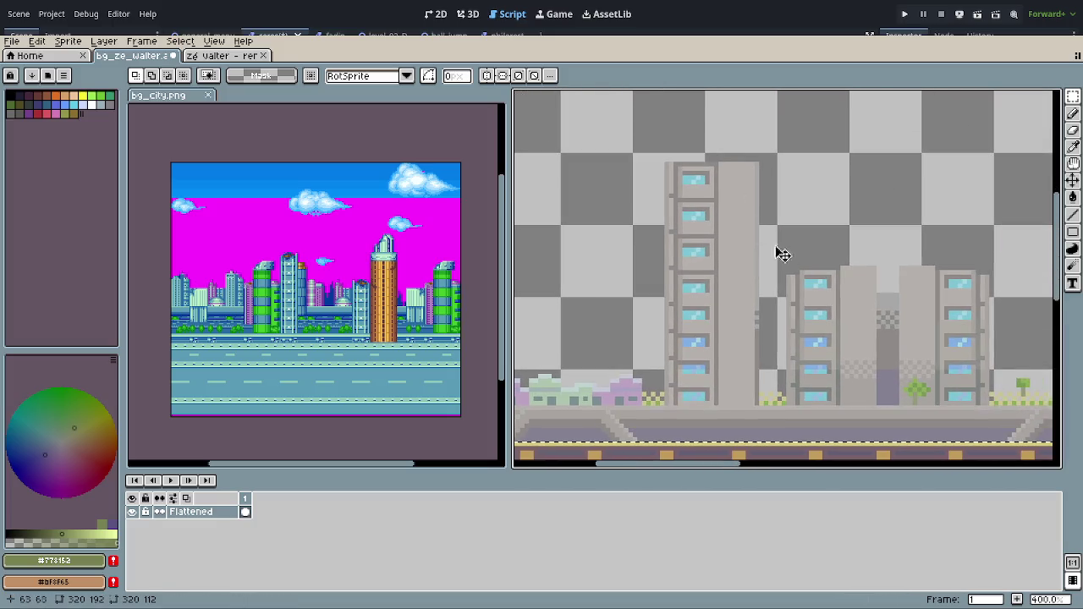
scroll(820, 314, up, 1)
drag(820, 314, 848, 302)
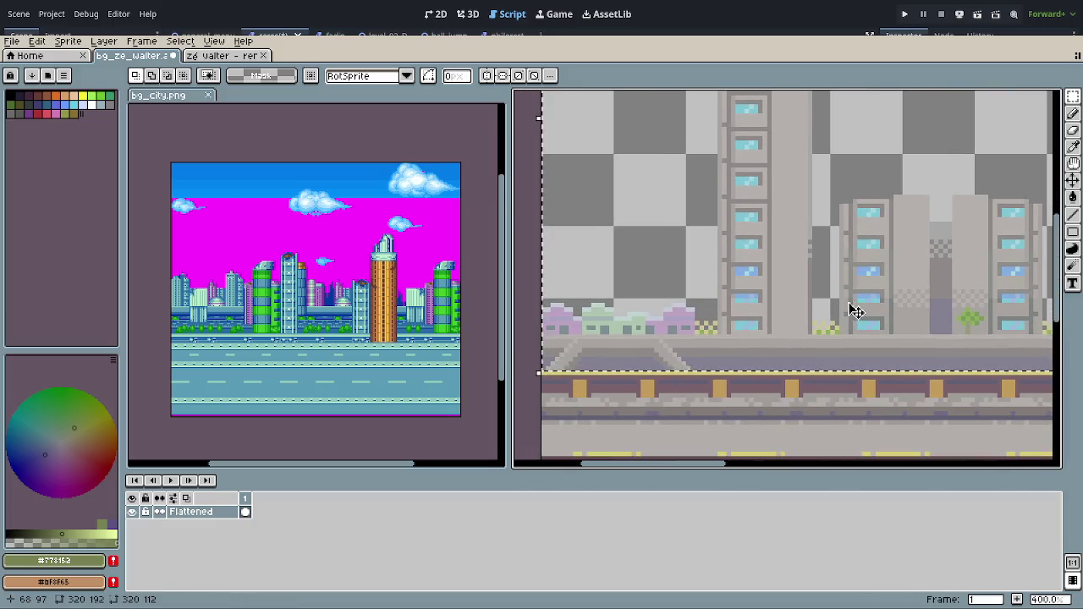
Step: Apply Brightness/Contrast to the grey city strip with contrast -32 and brightness 12
click(36, 41)
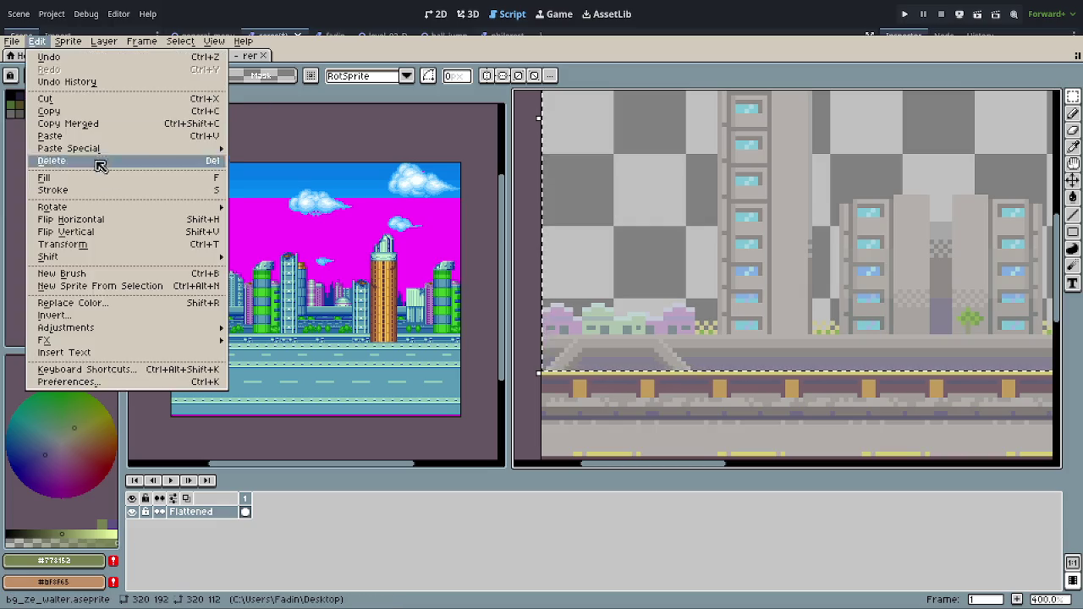
mouse_move(65, 327)
click(259, 330)
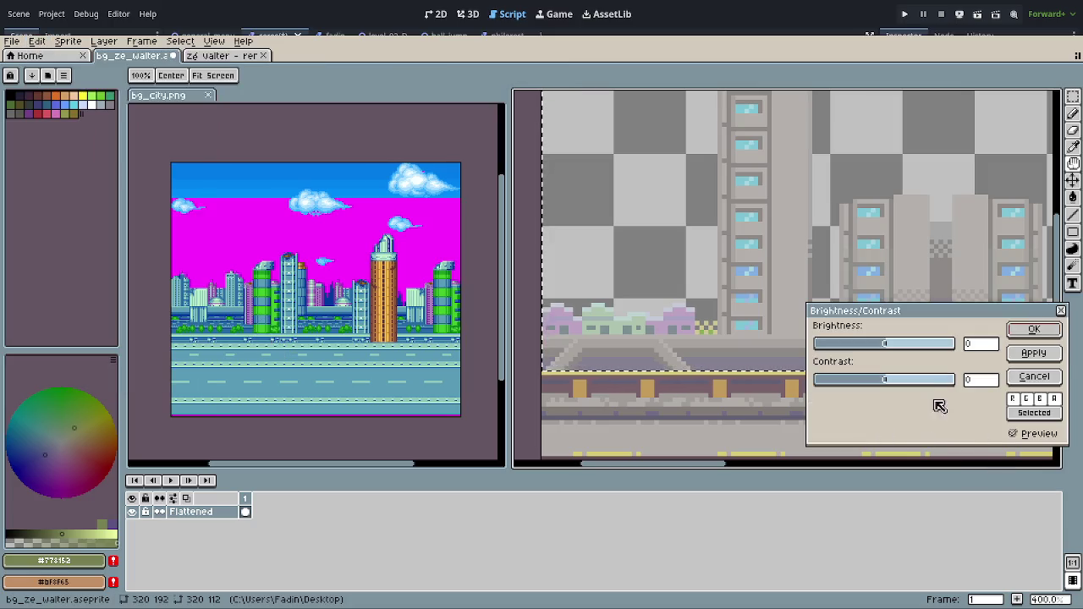
drag(899, 380, 868, 382)
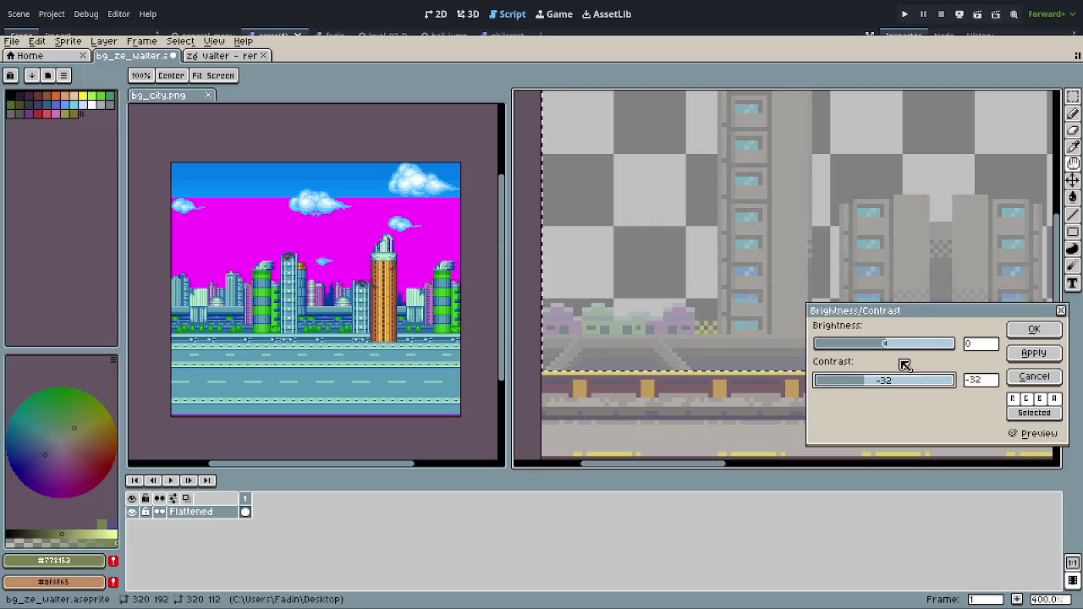
click(895, 354)
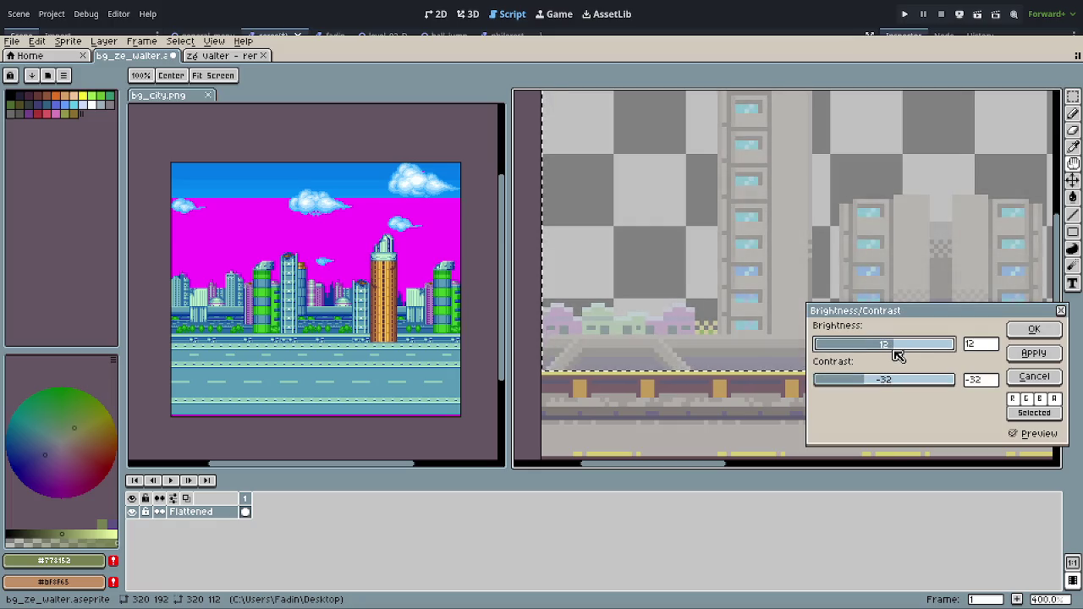
click(1032, 330)
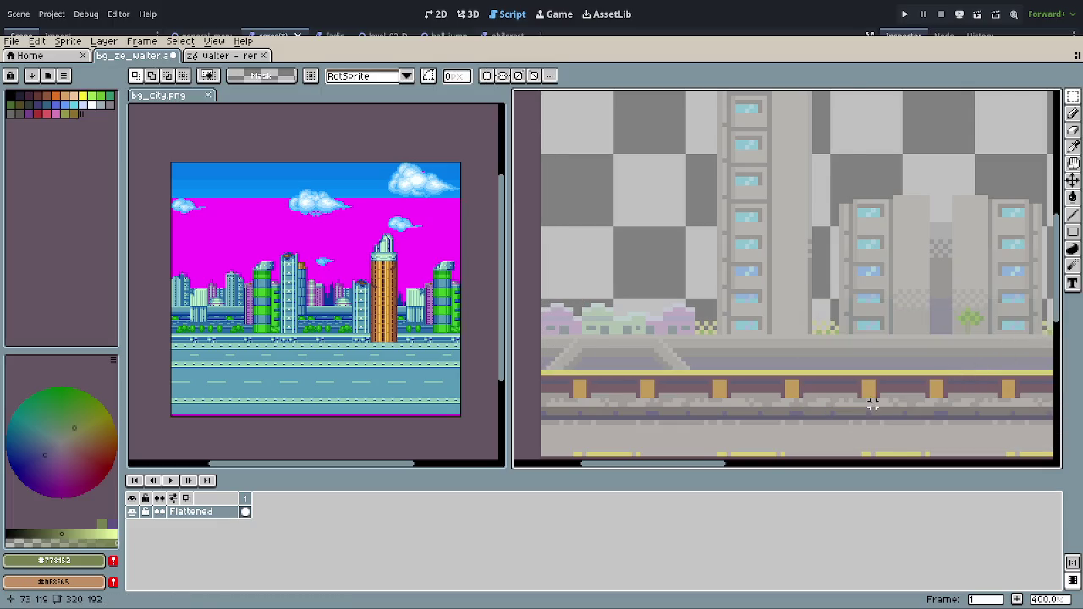
scroll(862, 390, down, 3)
scroll(862, 390, up, 2)
scroll(887, 352, up, 1)
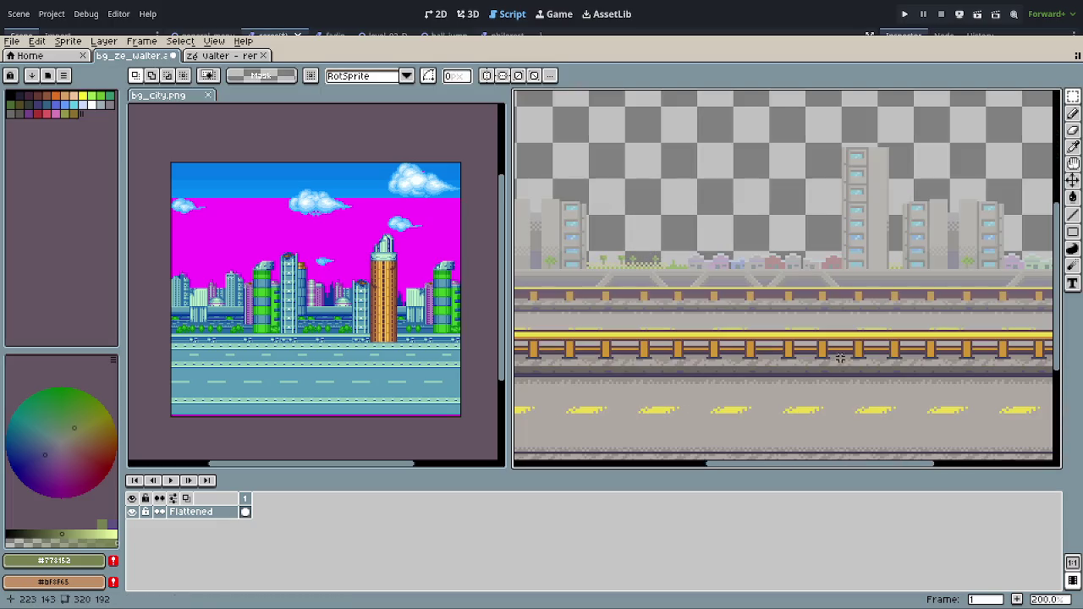
mouse_move(887, 352)
mouse_down()
mouse_move(785, 341)
mouse_move(1049, 333)
mouse_move(744, 307)
mouse_move(775, 341)
mouse_move(581, 355)
mouse_move(928, 369)
mouse_move(859, 367)
mouse_up()
Step: Pan and zoom to 200% on the bg_city reference image's buildings and road
scroll(859, 367, down, 2)
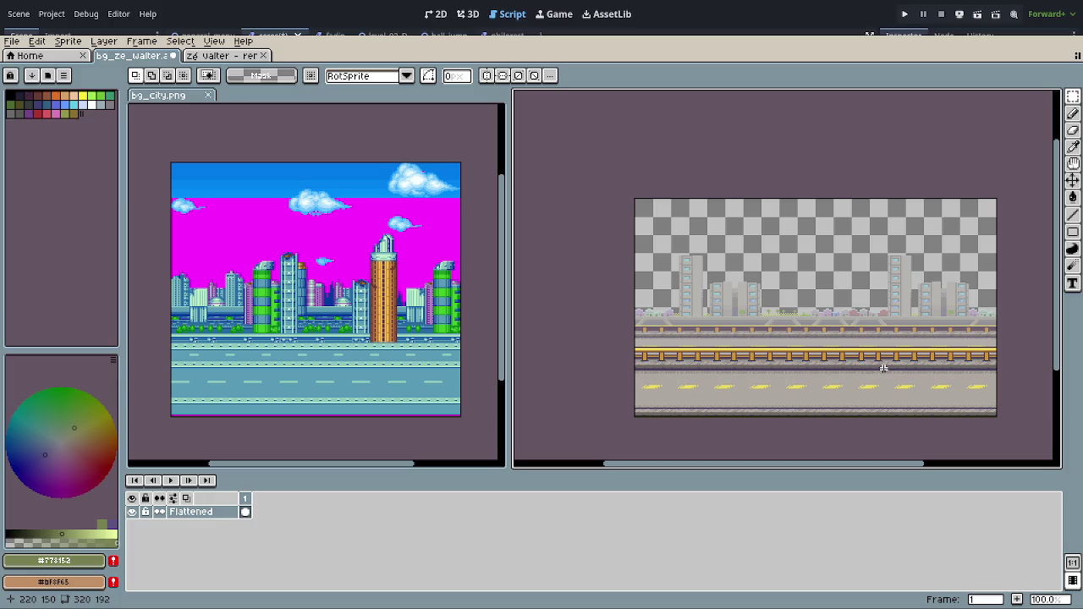
mouse_move(256, 357)
mouse_down()
mouse_move(425, 355)
mouse_move(376, 330)
mouse_up()
scroll(317, 349, up, 2)
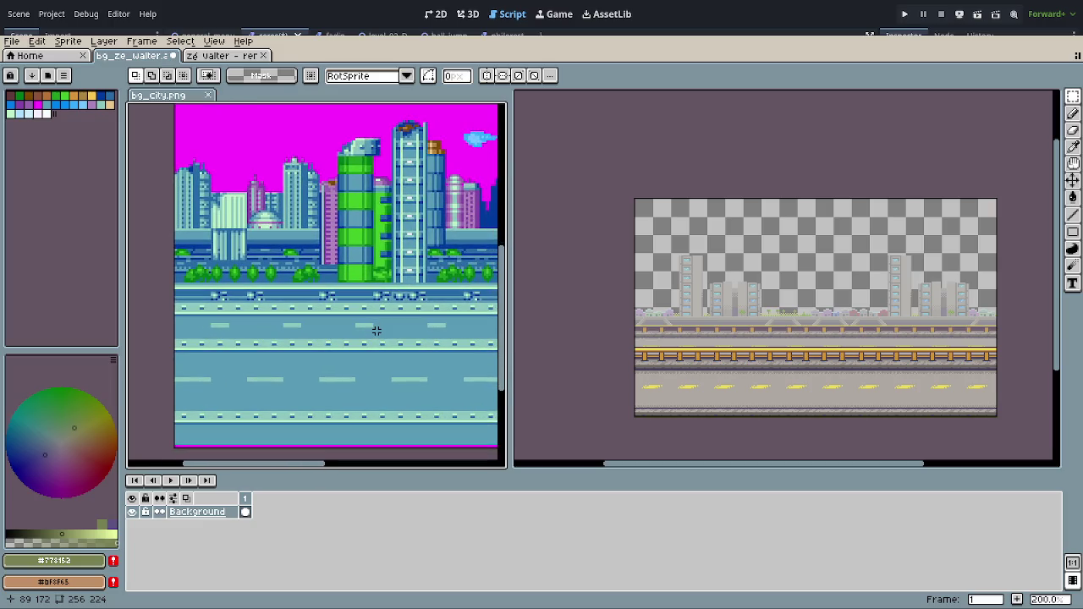
click(197, 160)
drag(197, 160, 209, 381)
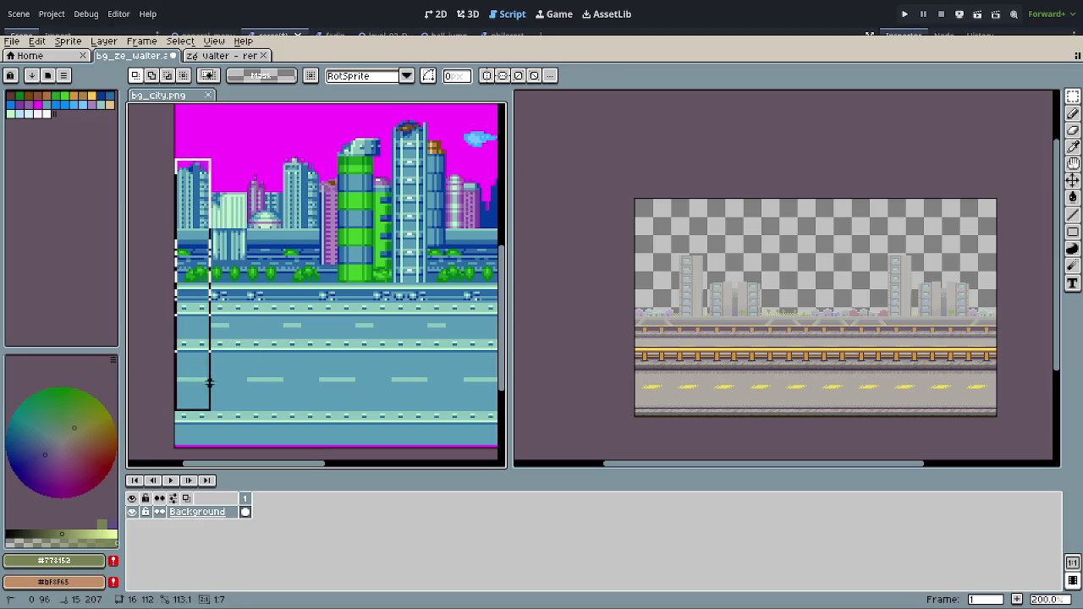
drag(209, 380, 248, 448)
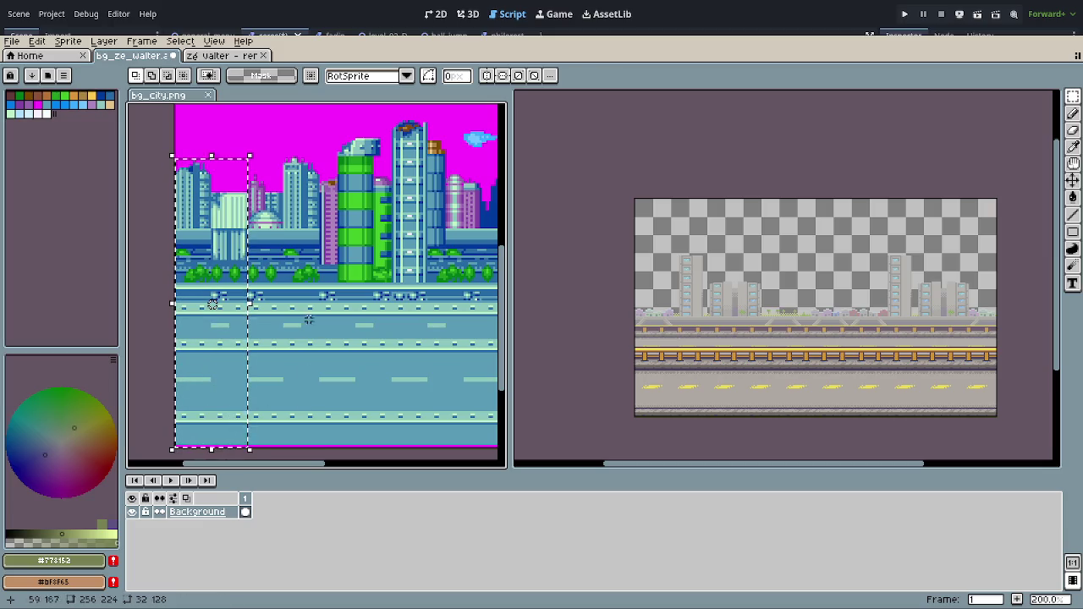
click(265, 163)
mouse_move(265, 164)
mouse_down()
mouse_move(320, 428)
mouse_move(333, 431)
mouse_up()
click(341, 433)
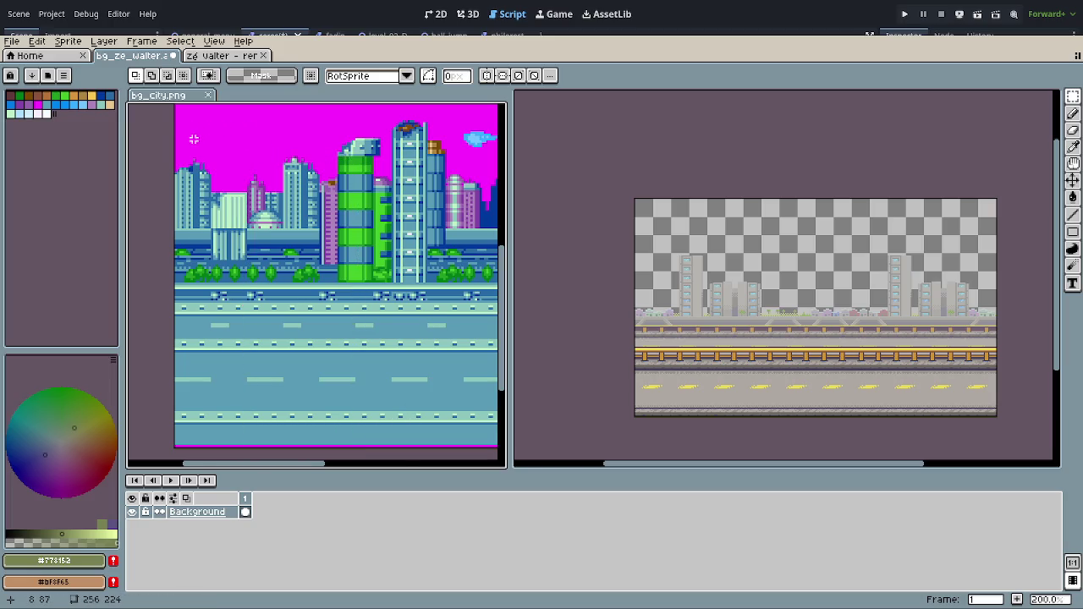
scroll(193, 137, down, 1)
drag(192, 136, 285, 313)
click(237, 202)
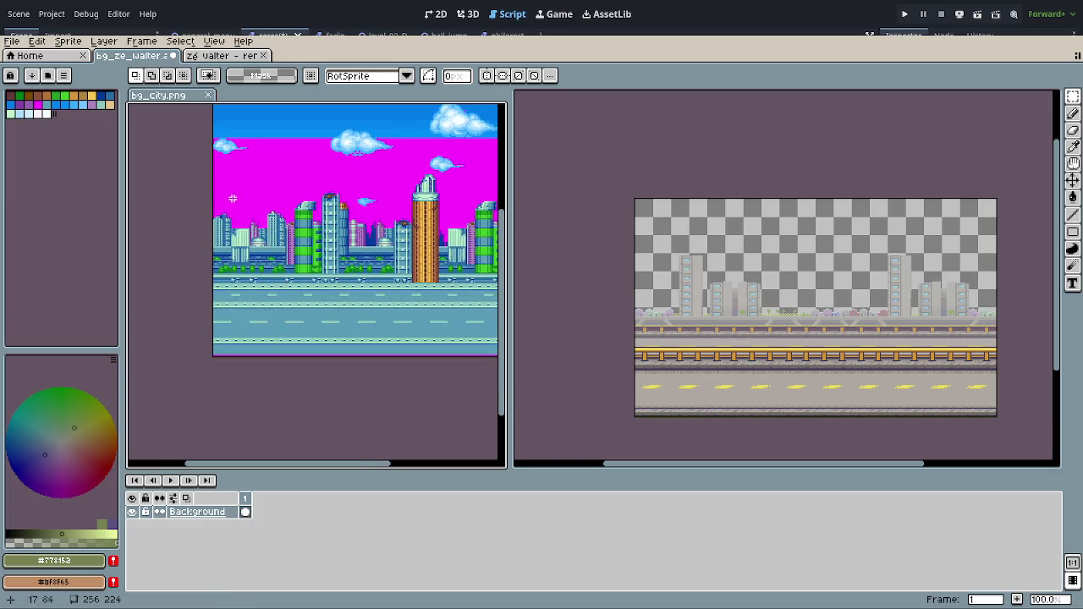
drag(214, 194, 285, 356)
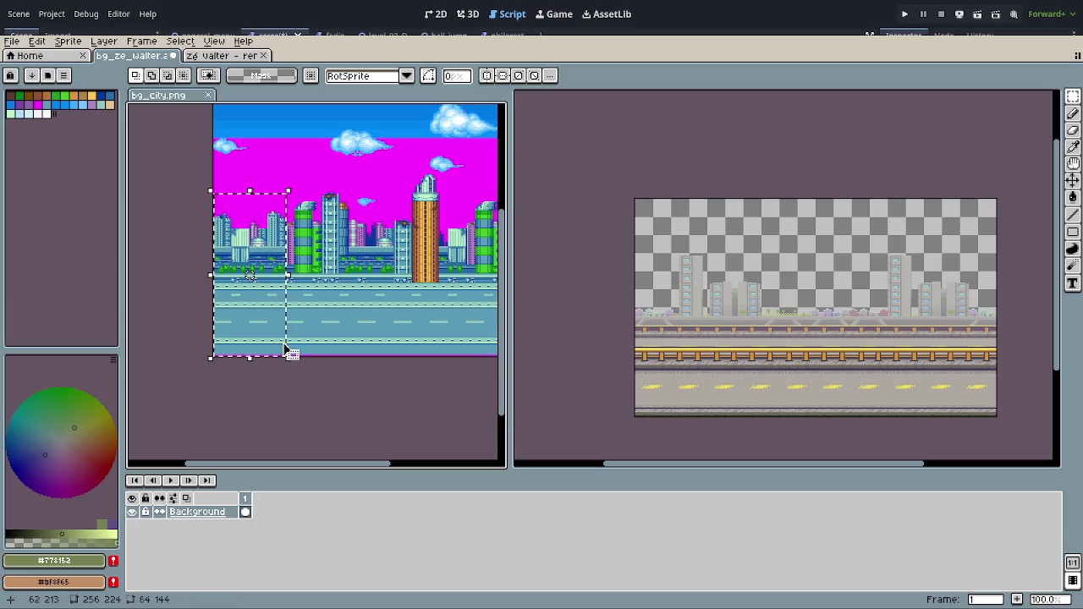
click(259, 345)
scroll(259, 345, up, 2)
drag(296, 329, 339, 369)
scroll(339, 369, down, 2)
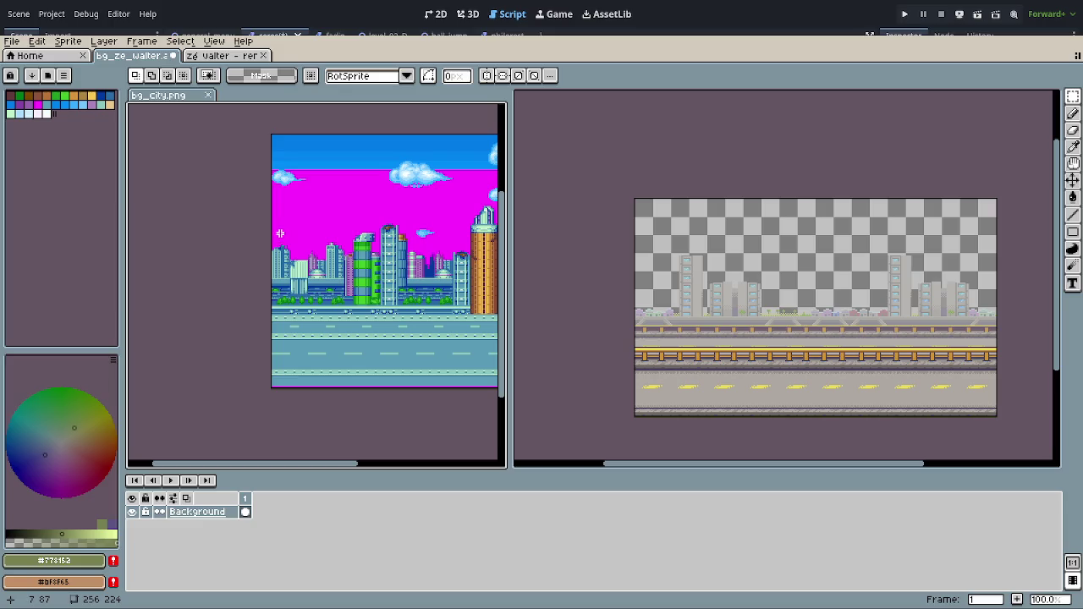
mouse_move(272, 226)
mouse_down()
mouse_move(359, 380)
mouse_move(406, 385)
mouse_move(443, 413)
mouse_up()
click(432, 403)
mouse_move(277, 210)
mouse_down()
mouse_move(398, 306)
mouse_move(447, 396)
mouse_move(428, 408)
mouse_move(352, 408)
mouse_up()
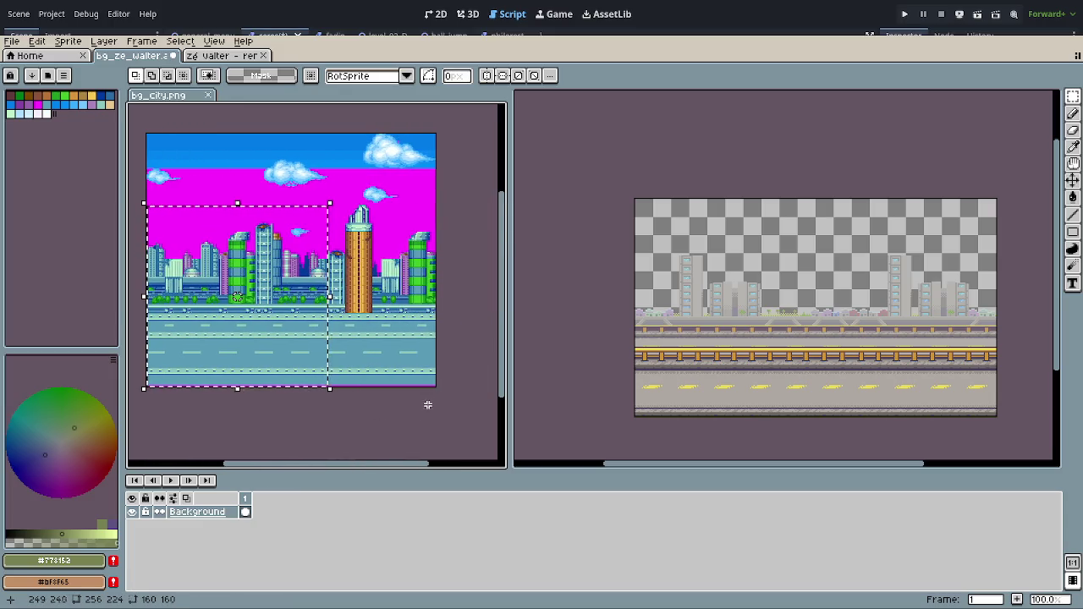
drag(381, 350, 424, 366)
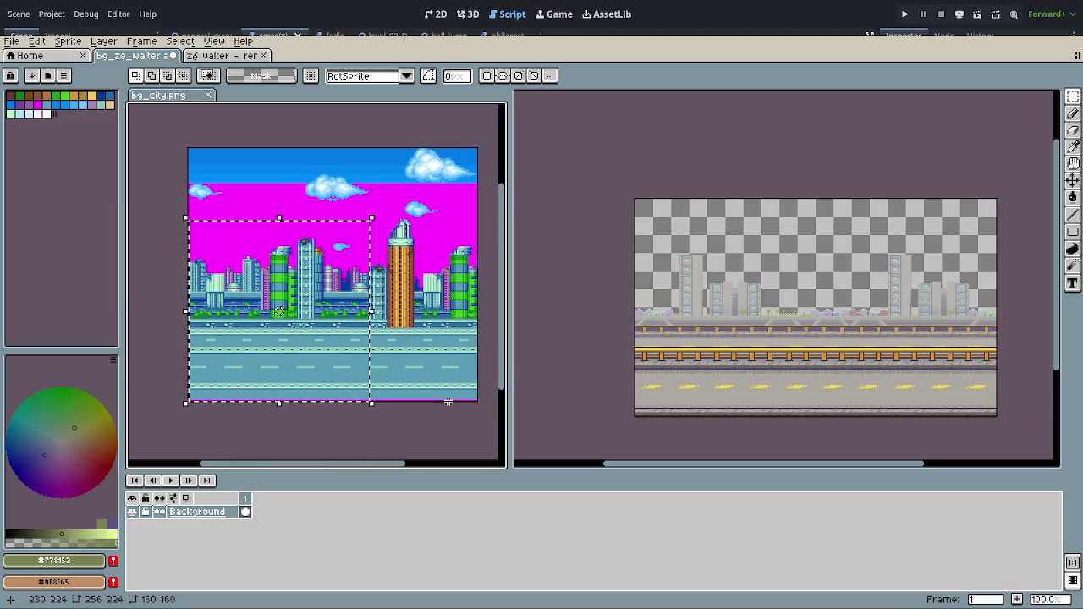
mouse_move(476, 400)
mouse_down()
mouse_move(207, 221)
mouse_move(195, 225)
mouse_move(197, 212)
mouse_up()
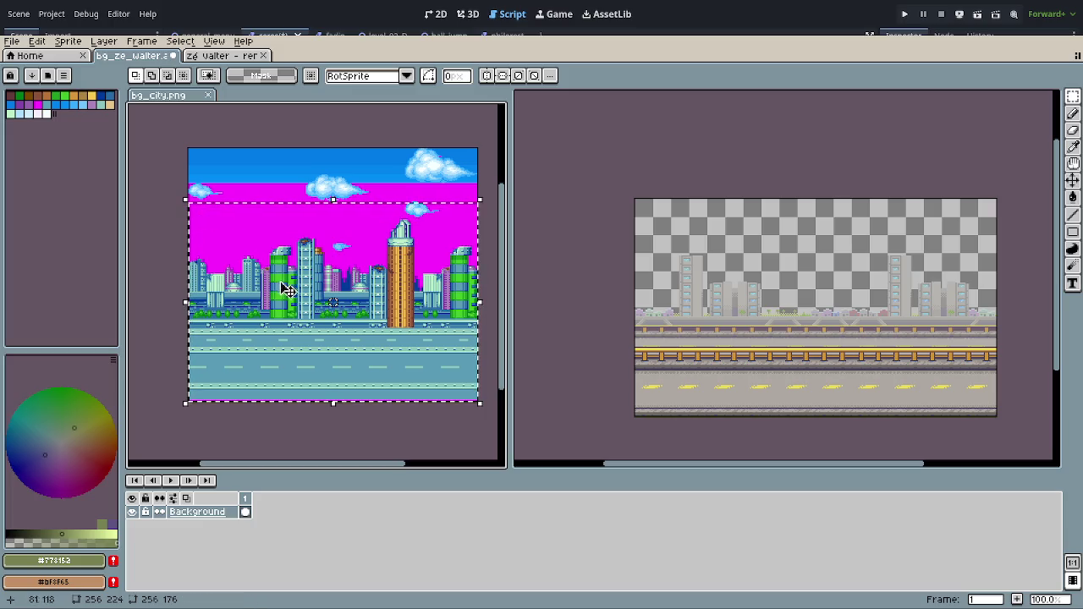
click(408, 418)
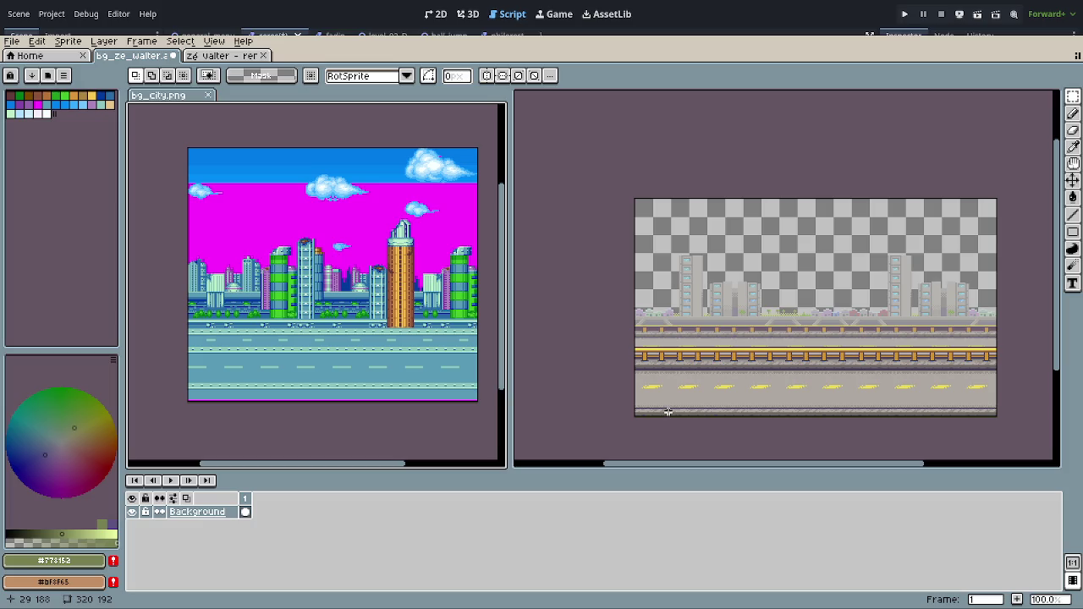
scroll(375, 261, up, 2)
scroll(374, 262, up, 3)
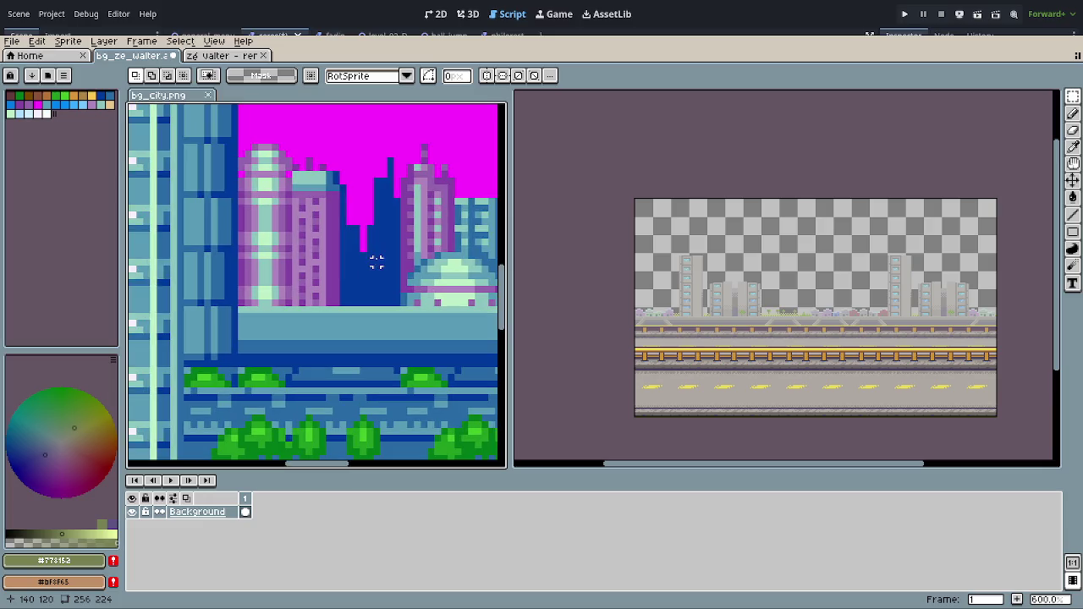
drag(349, 159, 403, 307)
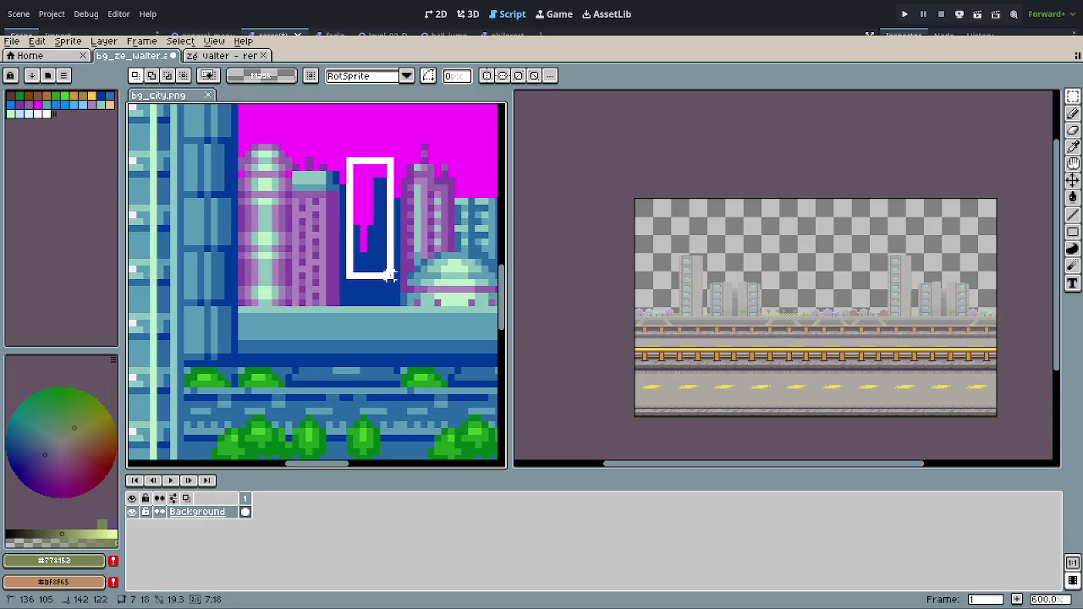
click(557, 375)
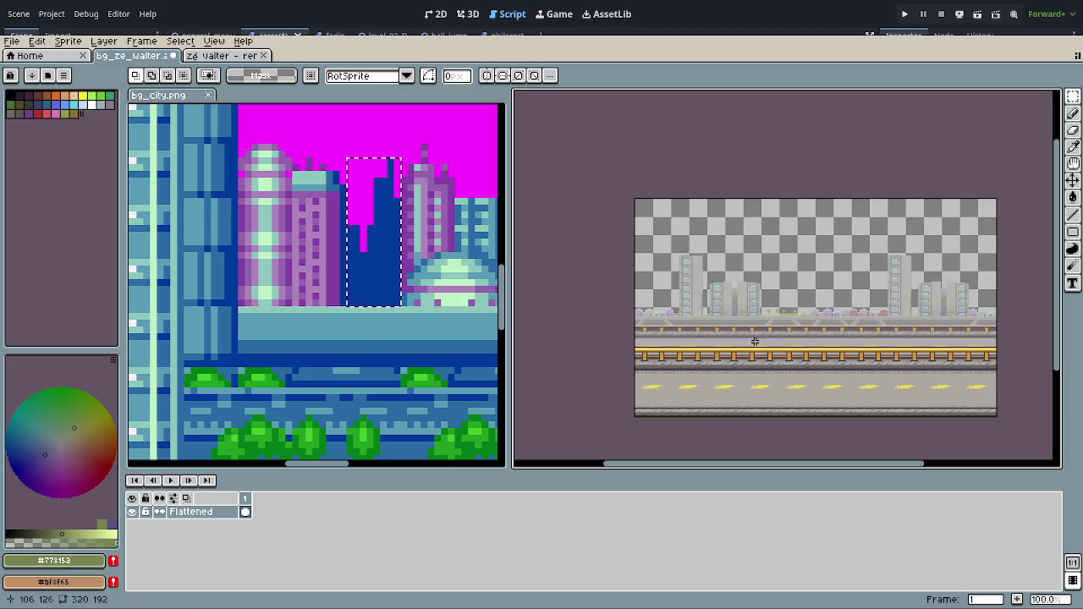
scroll(788, 381, up, 2)
mouse_move(653, 324)
mouse_down()
mouse_move(706, 297)
mouse_move(733, 329)
mouse_move(679, 324)
mouse_move(706, 329)
mouse_move(703, 353)
mouse_up()
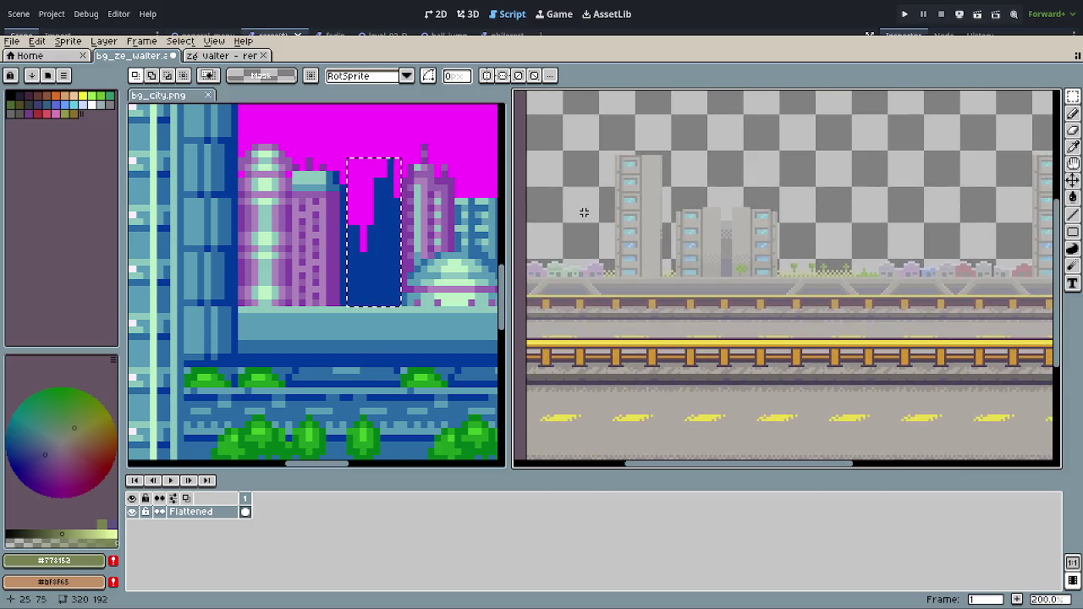
click(379, 320)
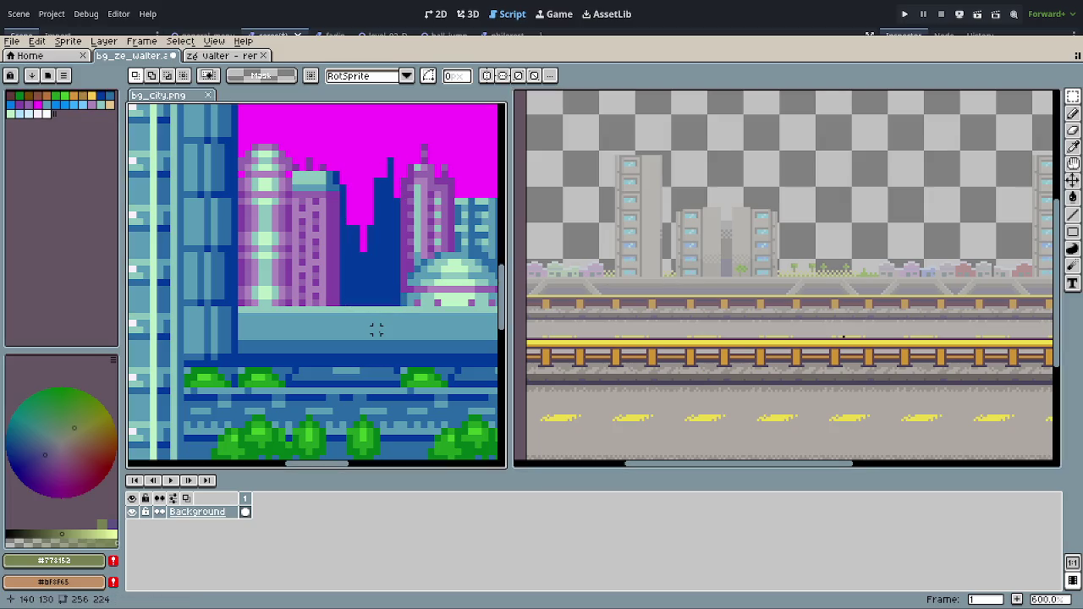
scroll(382, 329, down, 2)
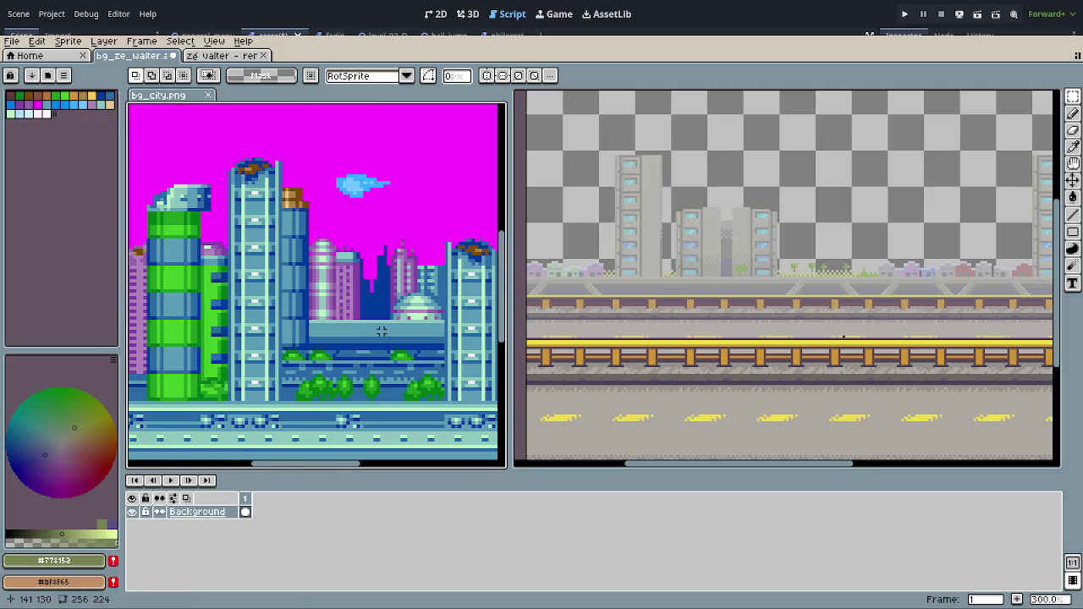
scroll(381, 332, down, 1)
scroll(381, 332, down, 1)
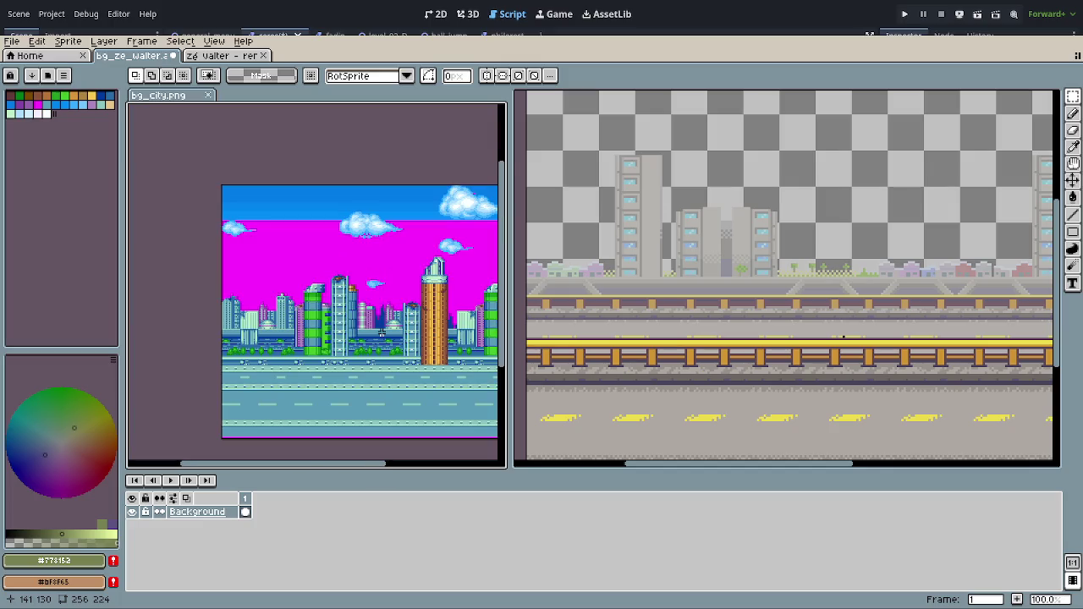
scroll(381, 334, up, 1)
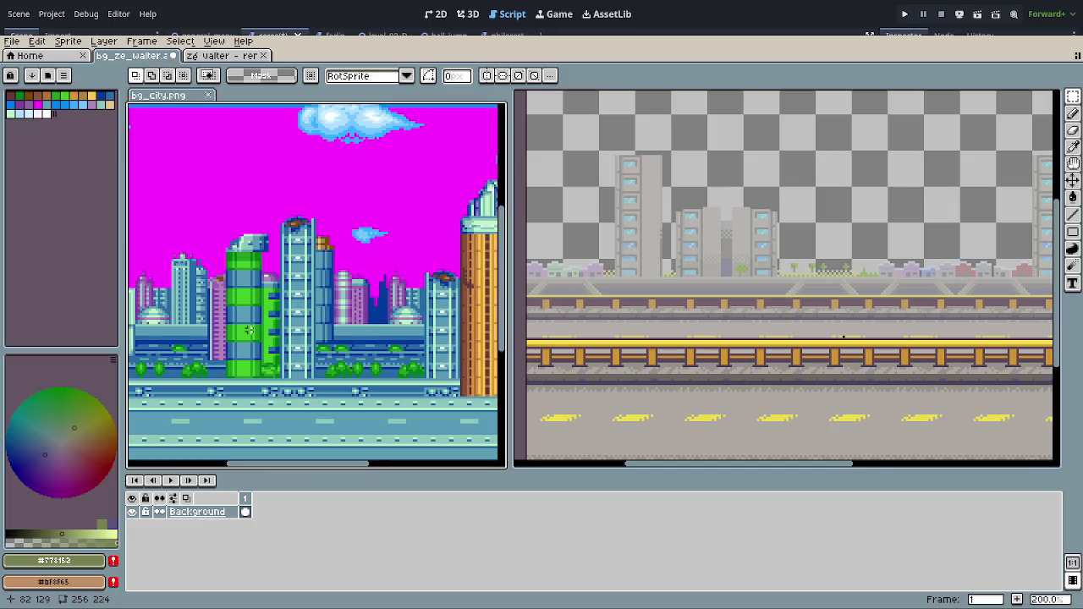
scroll(380, 303, up, 1)
scroll(377, 306, up, 2)
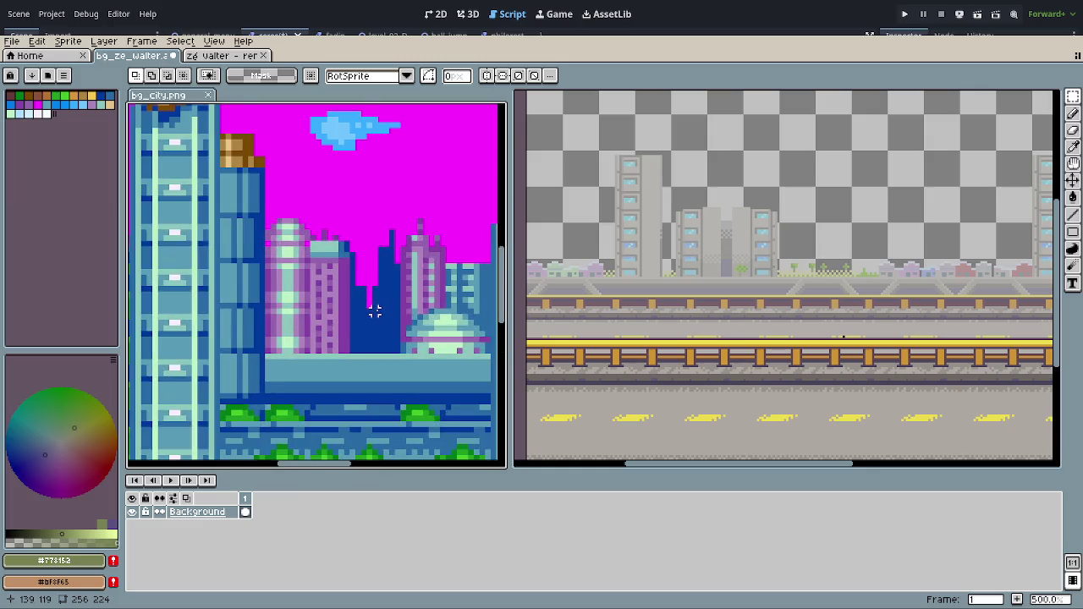
scroll(375, 312, up, 1)
scroll(374, 312, down, 4)
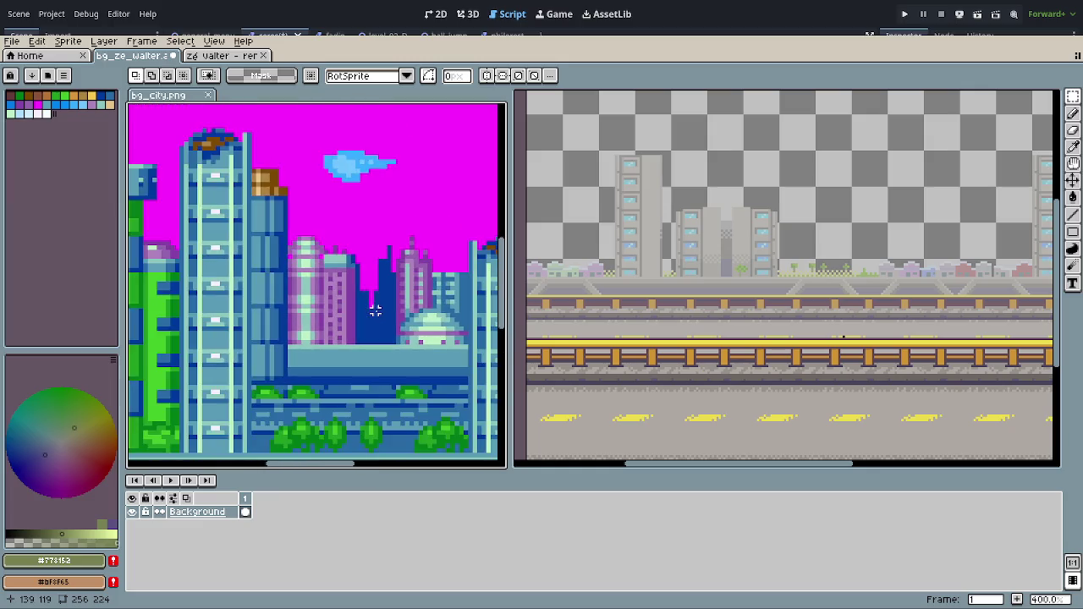
mouse_move(376, 313)
mouse_down()
mouse_move(483, 258)
mouse_move(467, 266)
mouse_up()
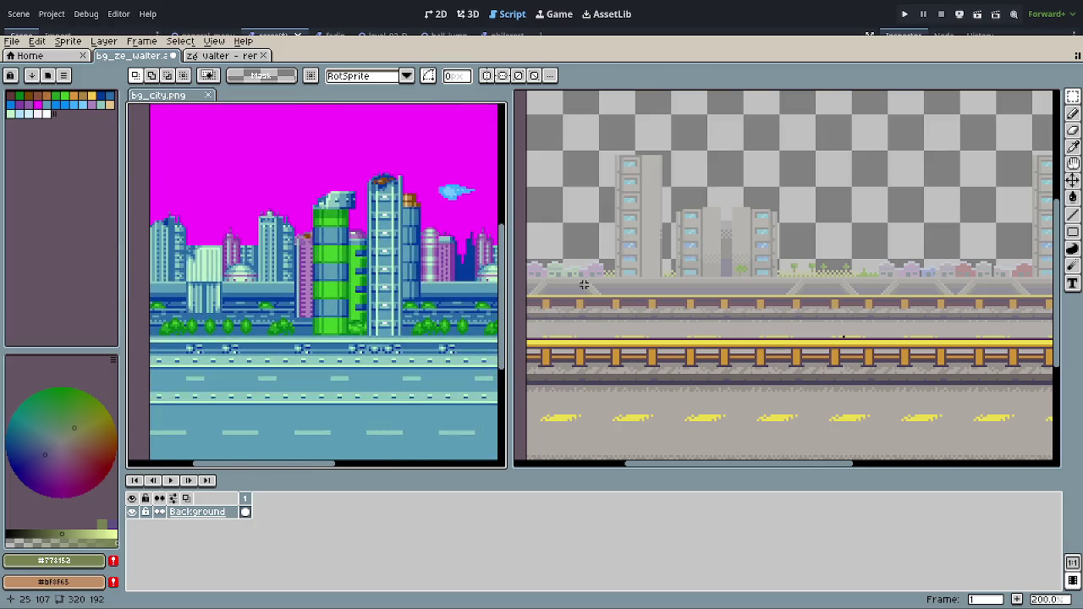
scroll(621, 309, down, 2)
scroll(621, 309, down, 2)
scroll(620, 310, up, 2)
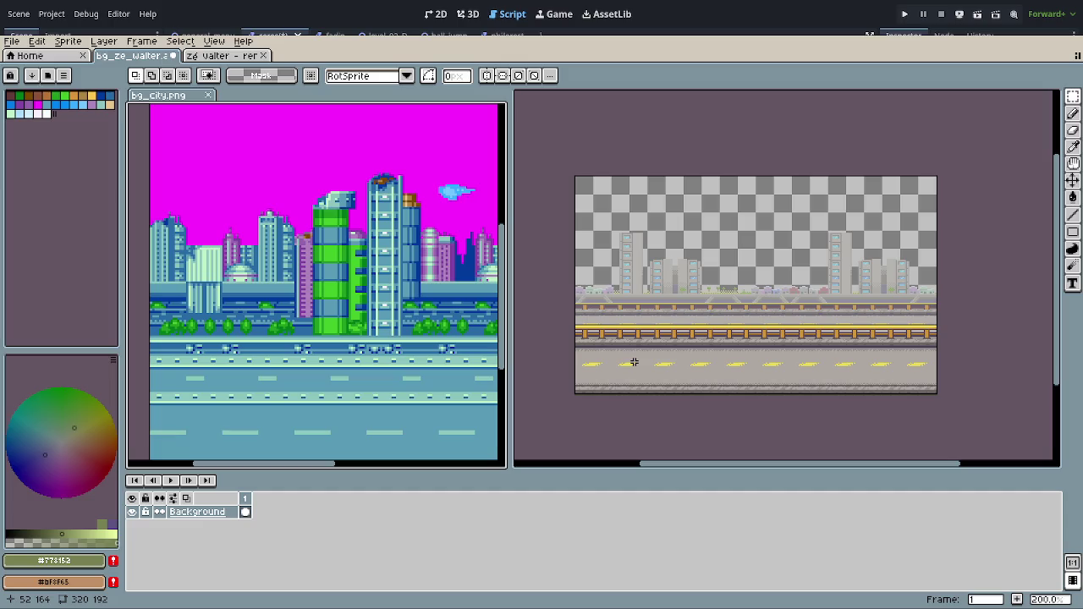
Step: Zoom the view of the finished city strip
scroll(698, 276, up, 5)
Step: Sample the grey #918f9c from the canvas as the drawing colour
key(o)
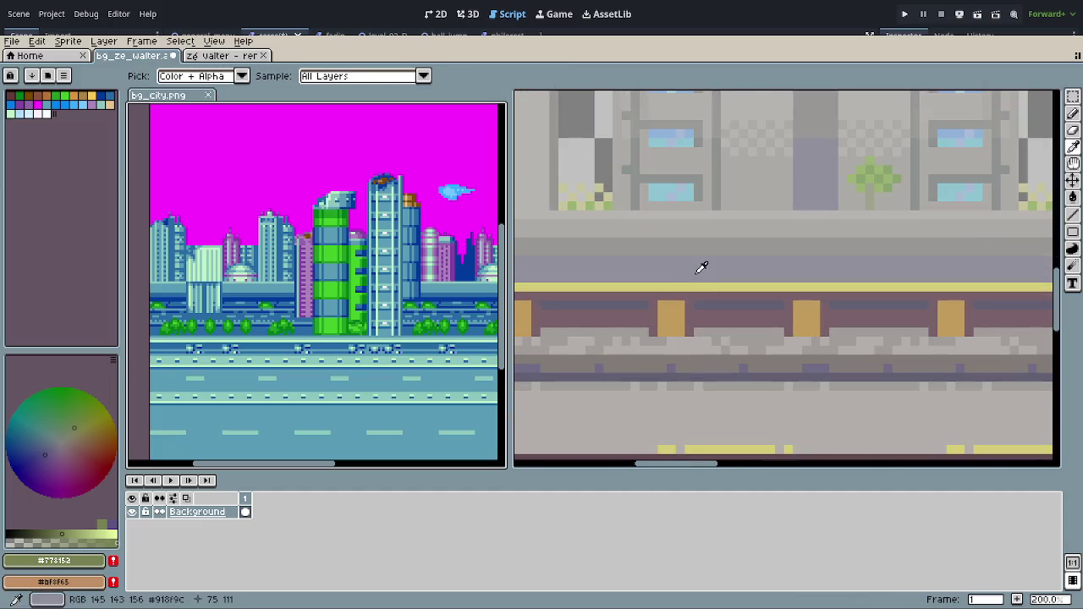
click(702, 267)
key(r)
scroll(689, 278, down, 2)
scroll(668, 306, down, 1)
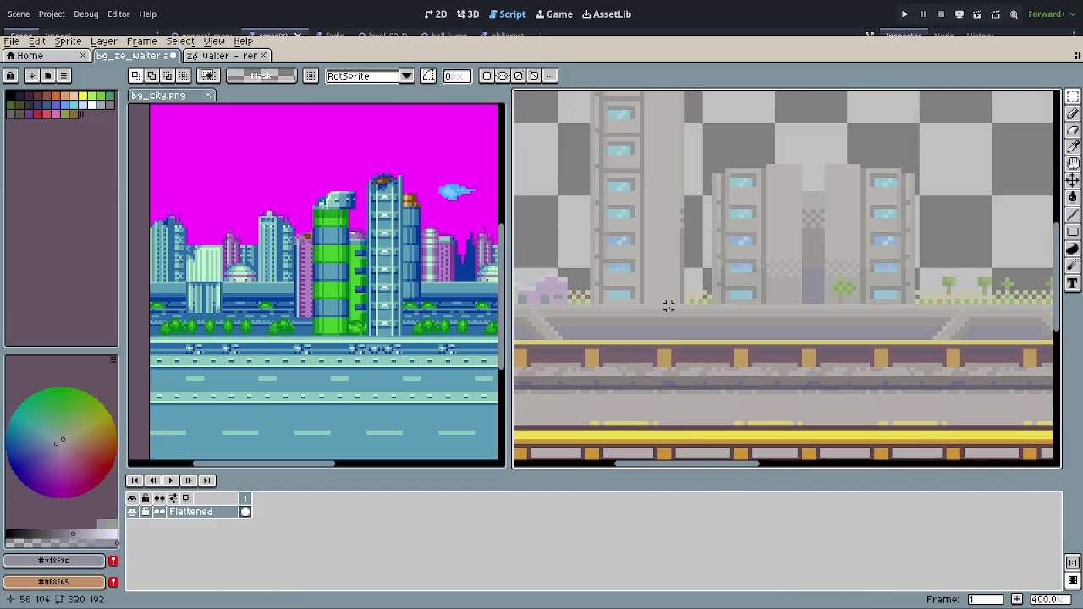
scroll(668, 306, down, 1)
scroll(668, 307, down, 1)
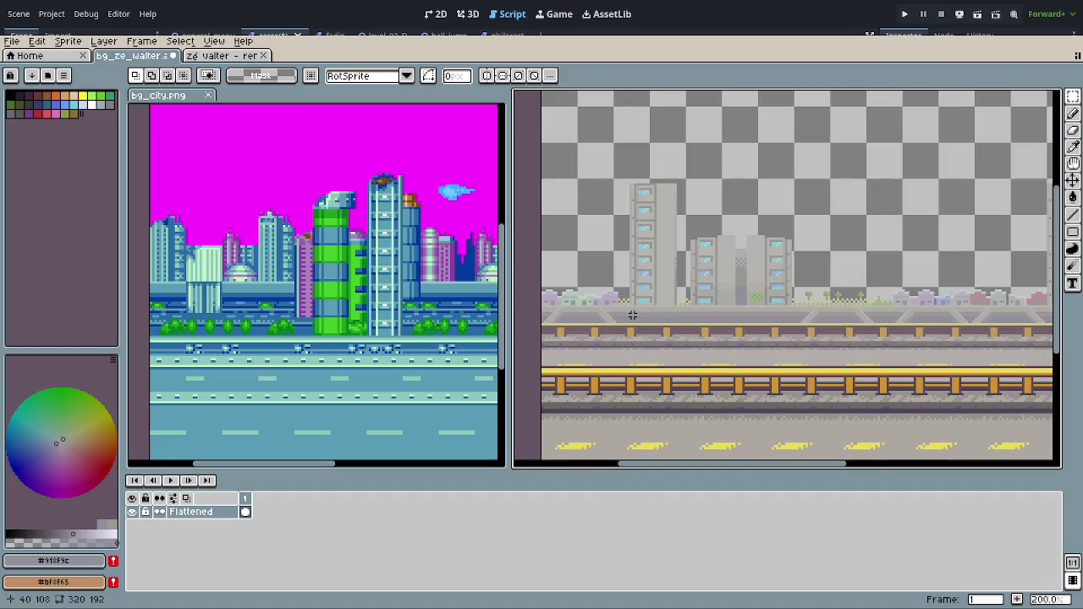
scroll(643, 316, down, 2)
scroll(667, 319, up, 1)
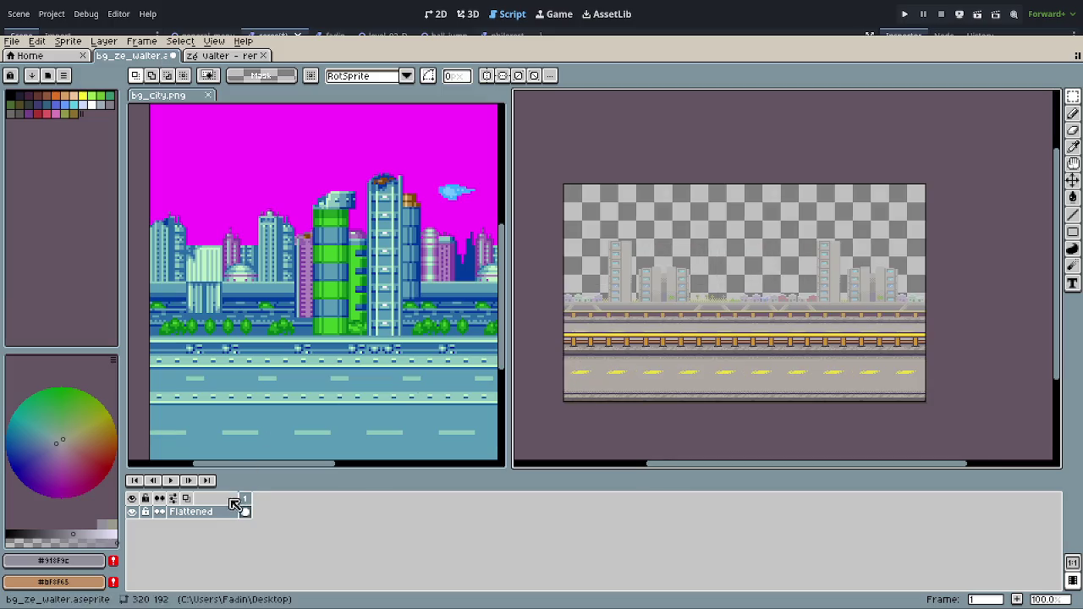
Step: Add a new empty Layer 1 and move it below the Flattened layer
right_click(226, 512)
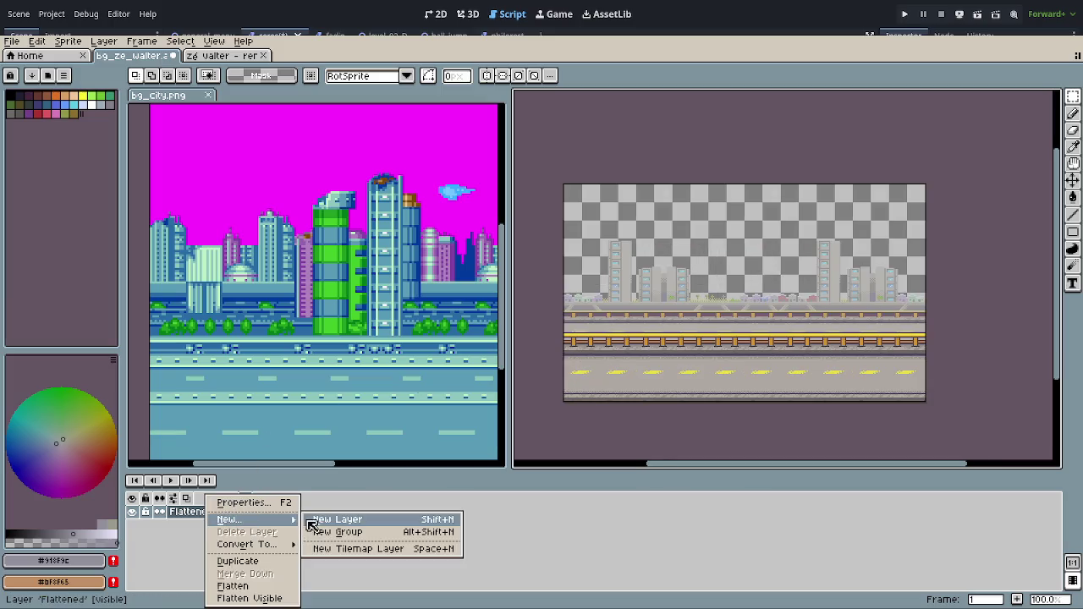
click(309, 522)
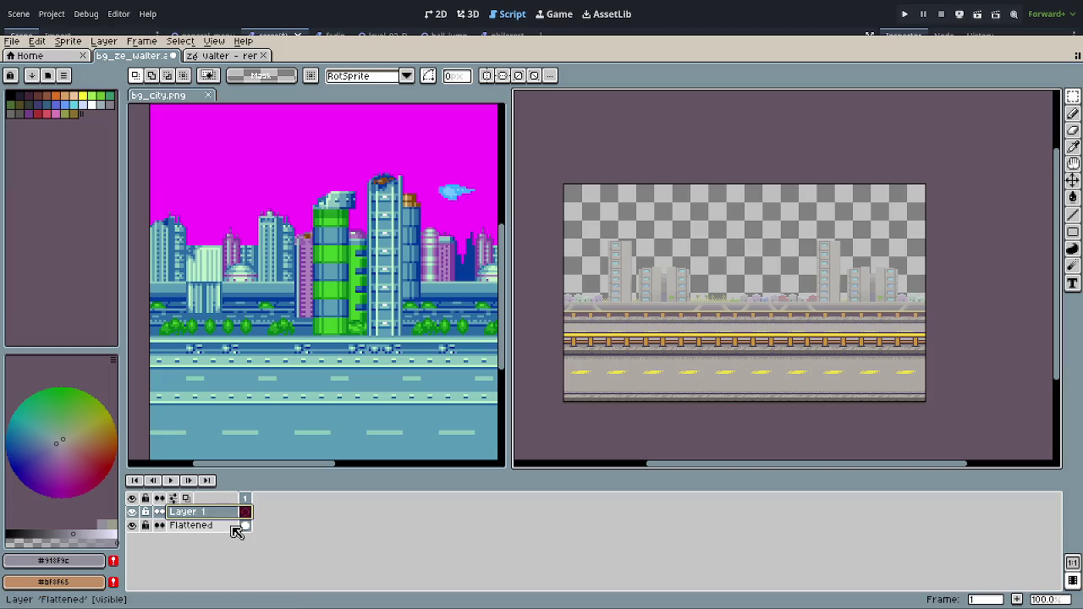
drag(222, 512, 229, 532)
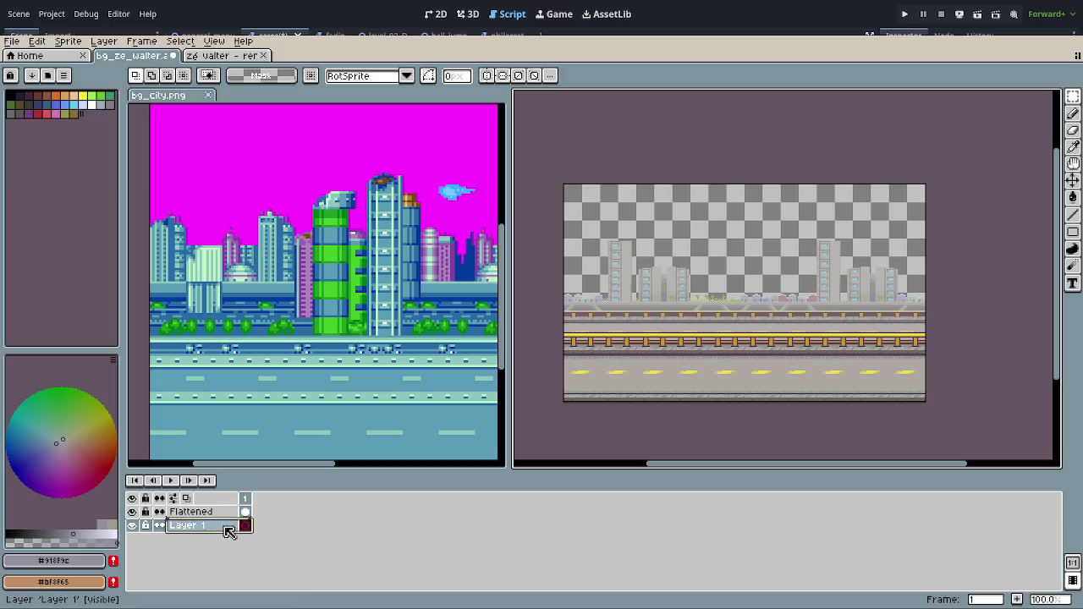
scroll(592, 304, up, 2)
scroll(609, 317, up, 3)
scroll(623, 317, up, 1)
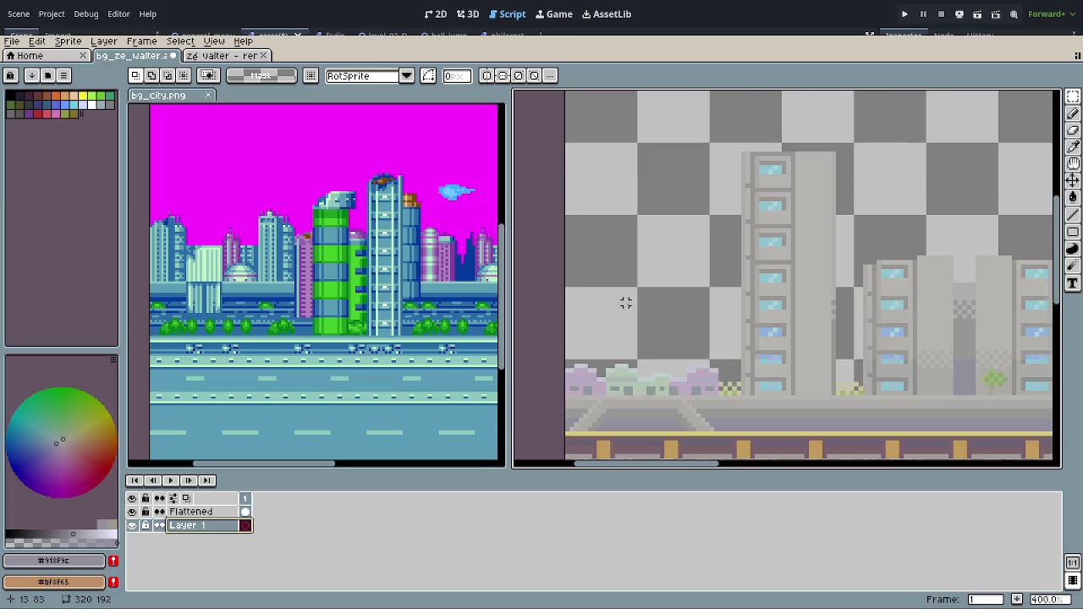
Step: Select the grey test block at the sprite's left edge and drop it lower
key(b)
key(r)
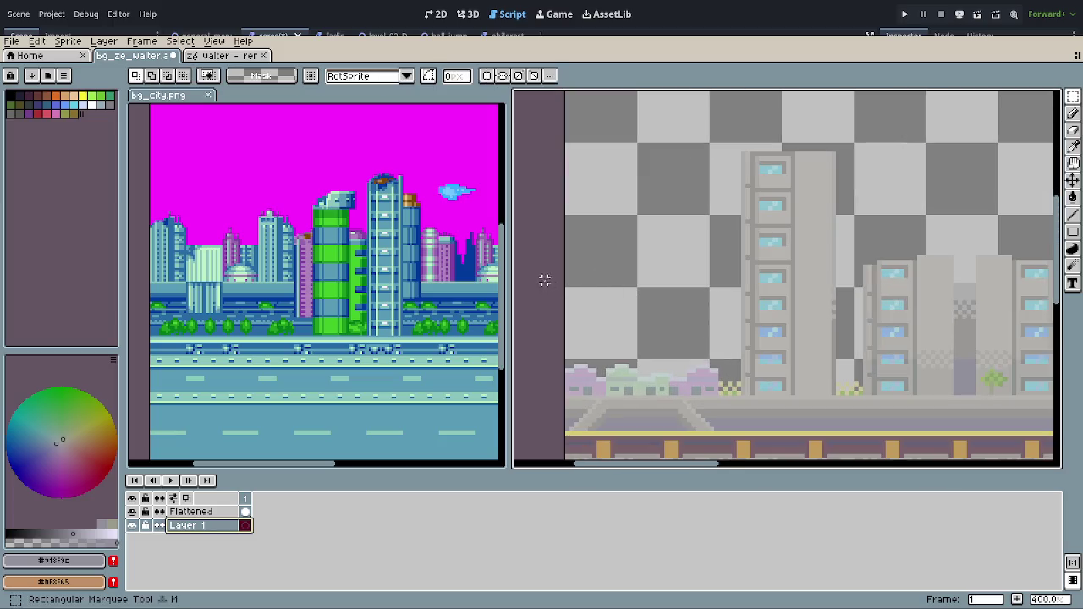
mouse_move(546, 262)
mouse_down()
mouse_move(626, 389)
mouse_move(657, 415)
mouse_up()
click(706, 403)
mouse_move(541, 219)
mouse_down()
mouse_move(665, 294)
mouse_move(656, 339)
mouse_up()
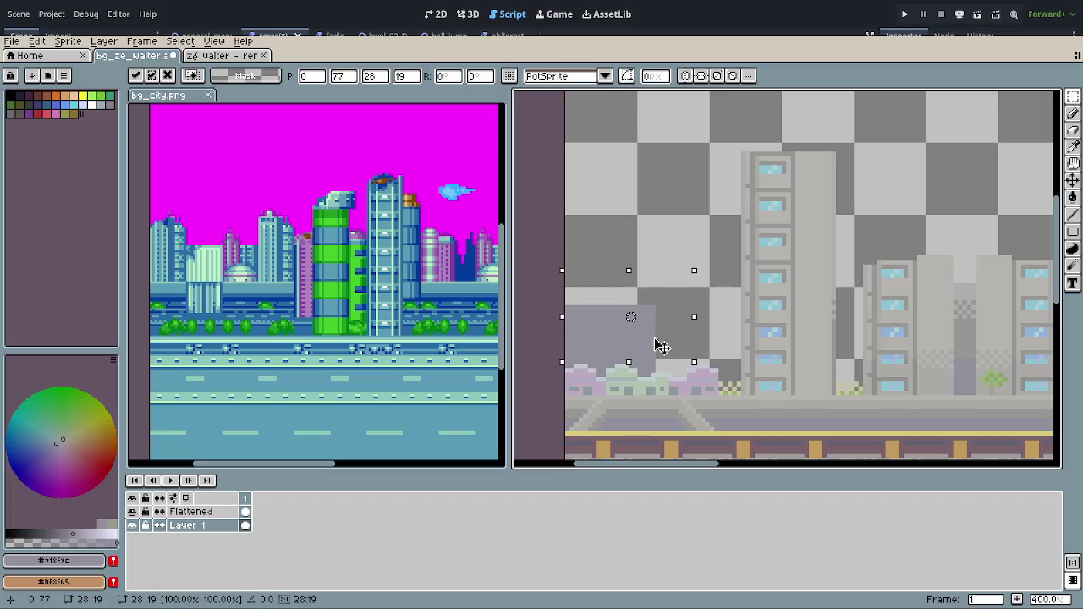
click(755, 347)
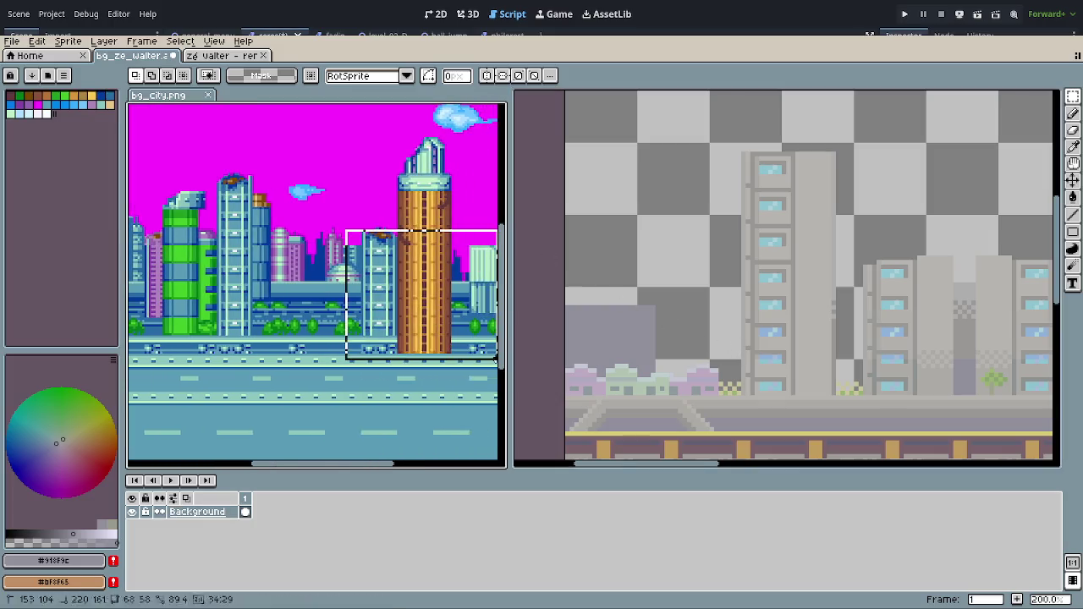
Step: Reselect the leftover grey block at the left edge and cut it out with Ctrl+X
click(549, 285)
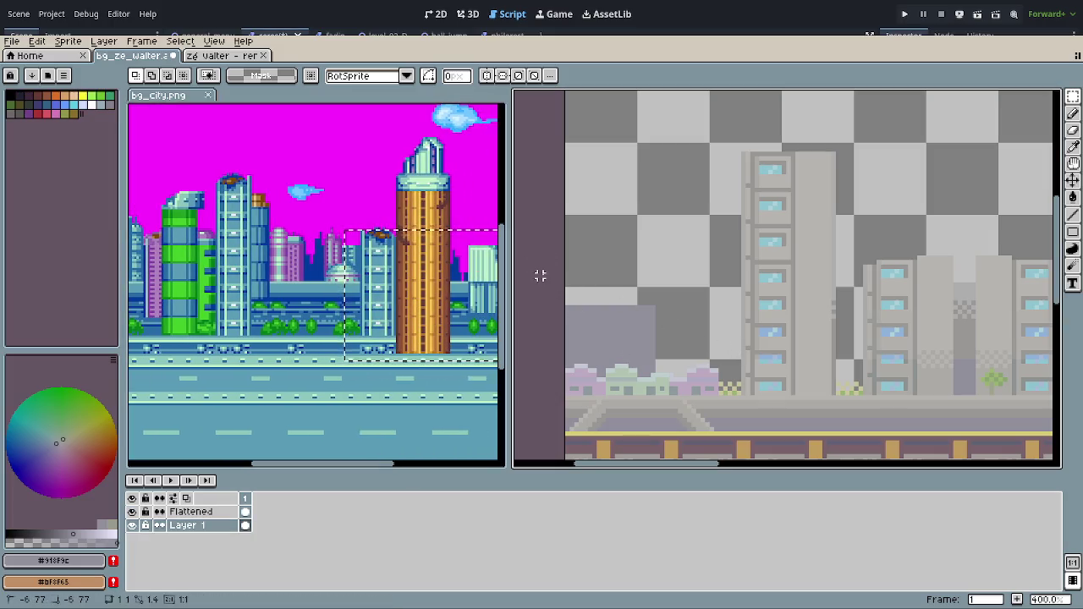
drag(539, 270, 708, 459)
scroll(688, 411, down, 2)
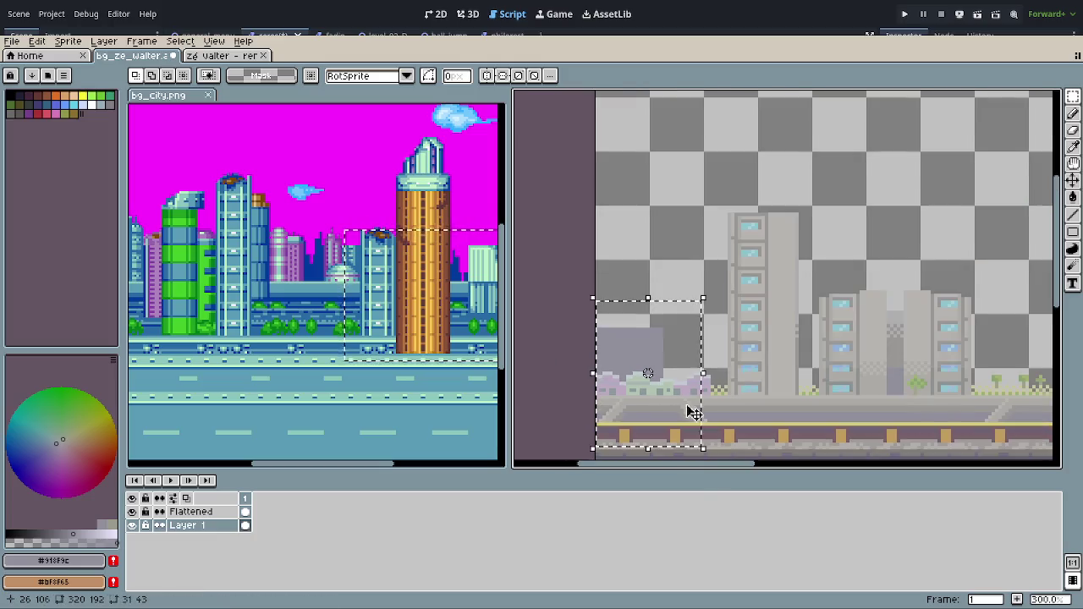
scroll(691, 406, down, 1)
click(691, 407)
scroll(786, 382, down, 3)
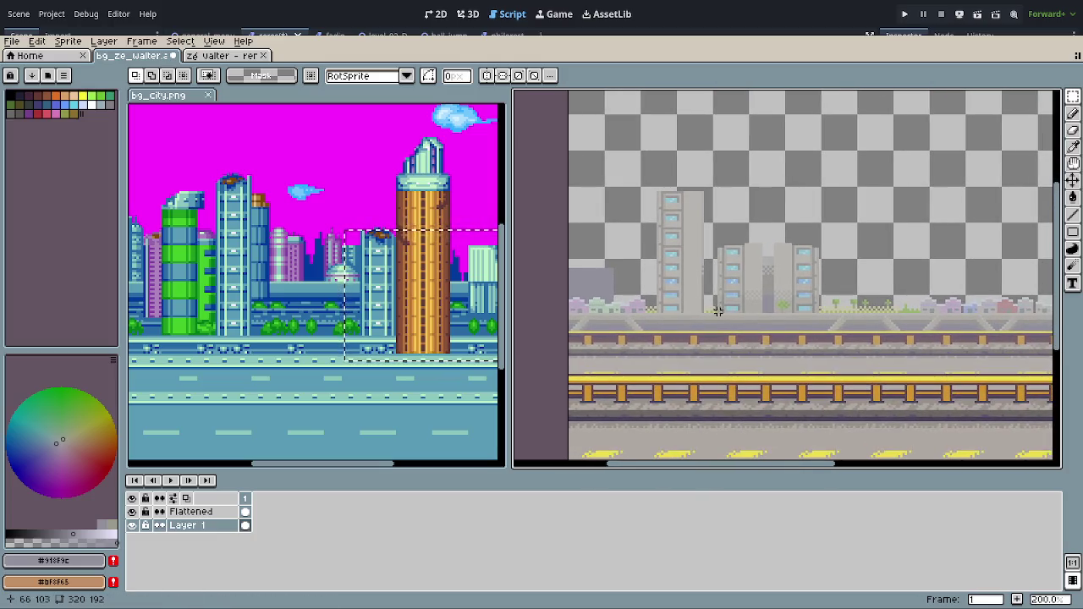
drag(556, 253, 648, 360)
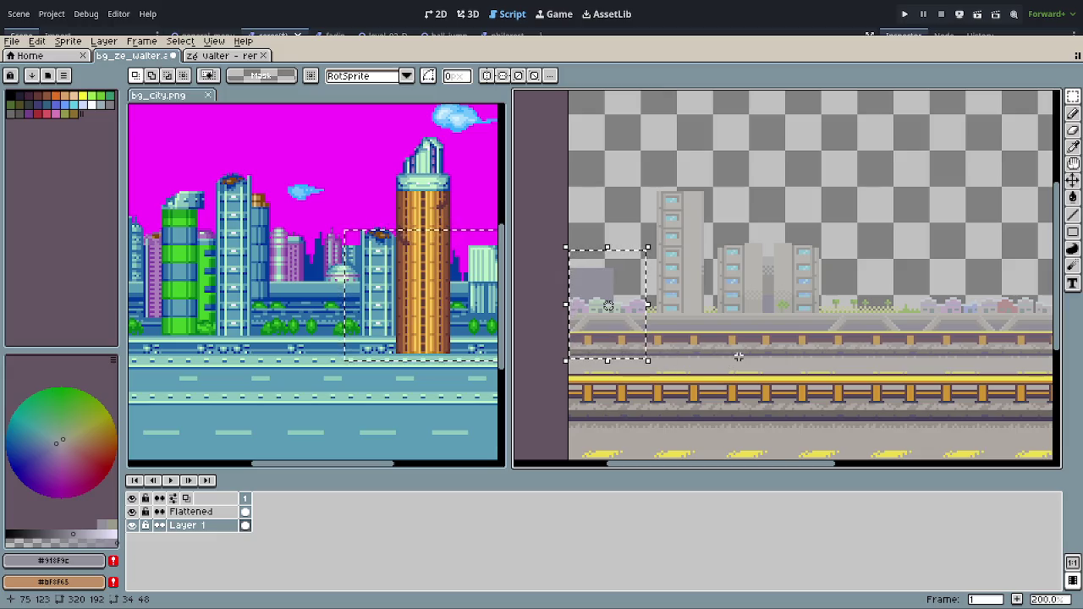
key(ctrl+x)
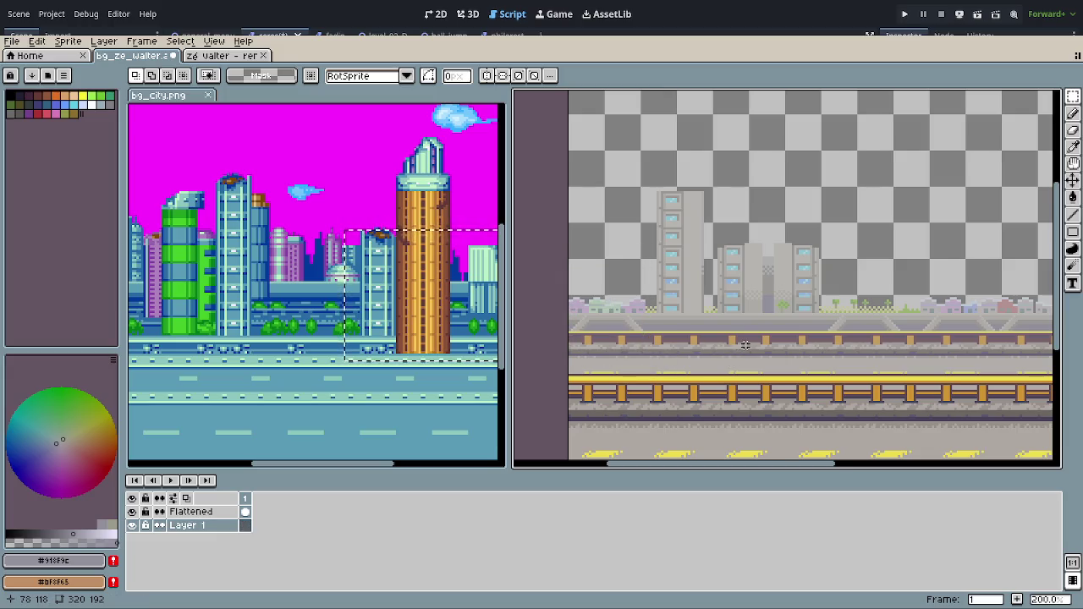
Step: Select a 64x16 strip at the left edge, then a tiny 4x3 patch of the grey band
scroll(719, 338, down, 2)
scroll(708, 317, down, 1)
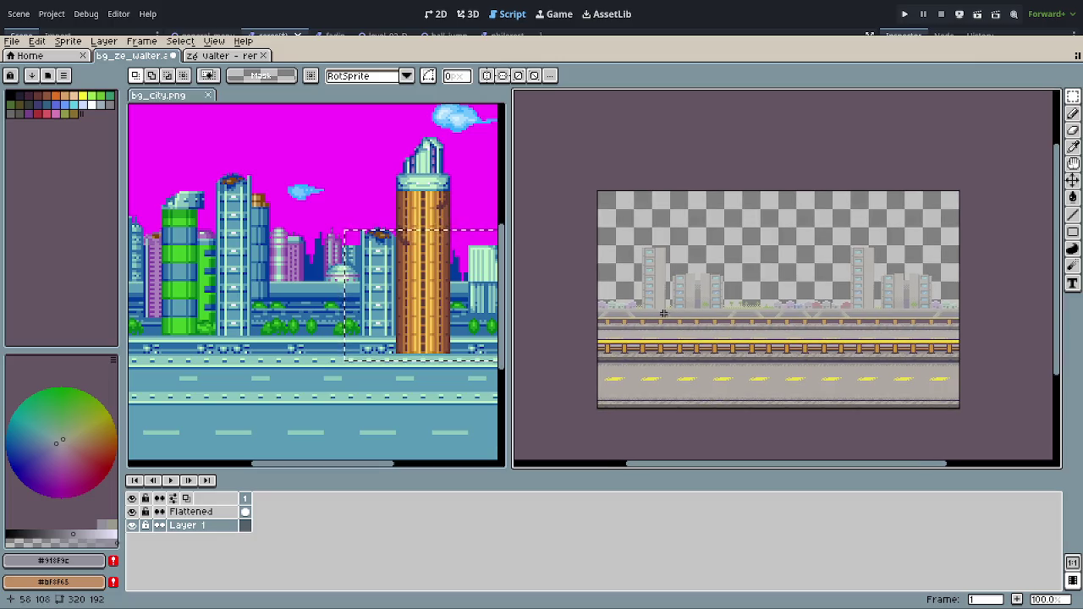
drag(602, 301, 963, 318)
click(999, 336)
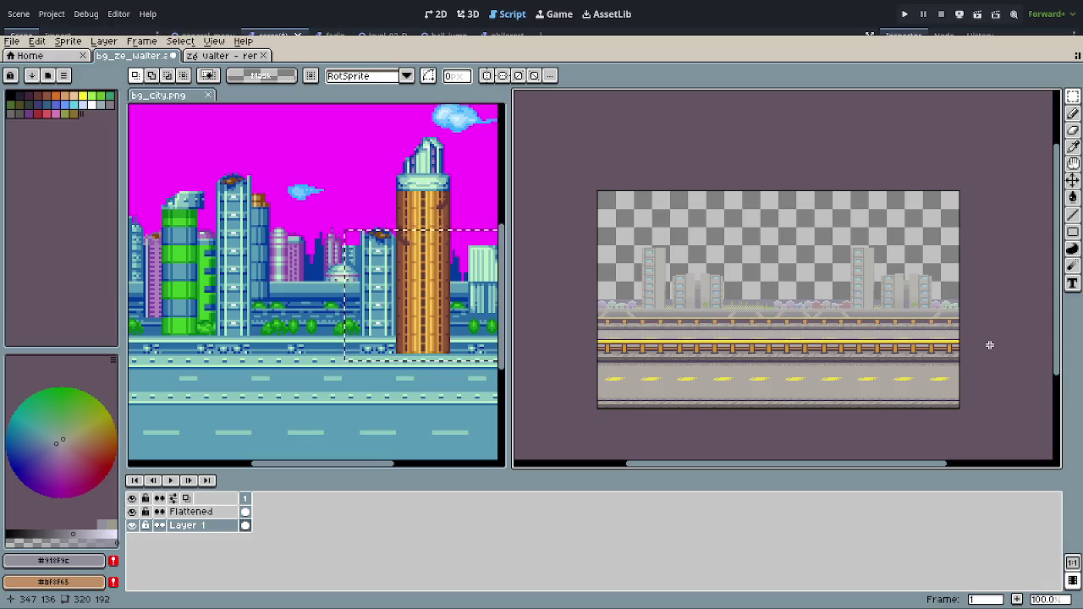
scroll(985, 343, up, 3)
scroll(955, 304, up, 3)
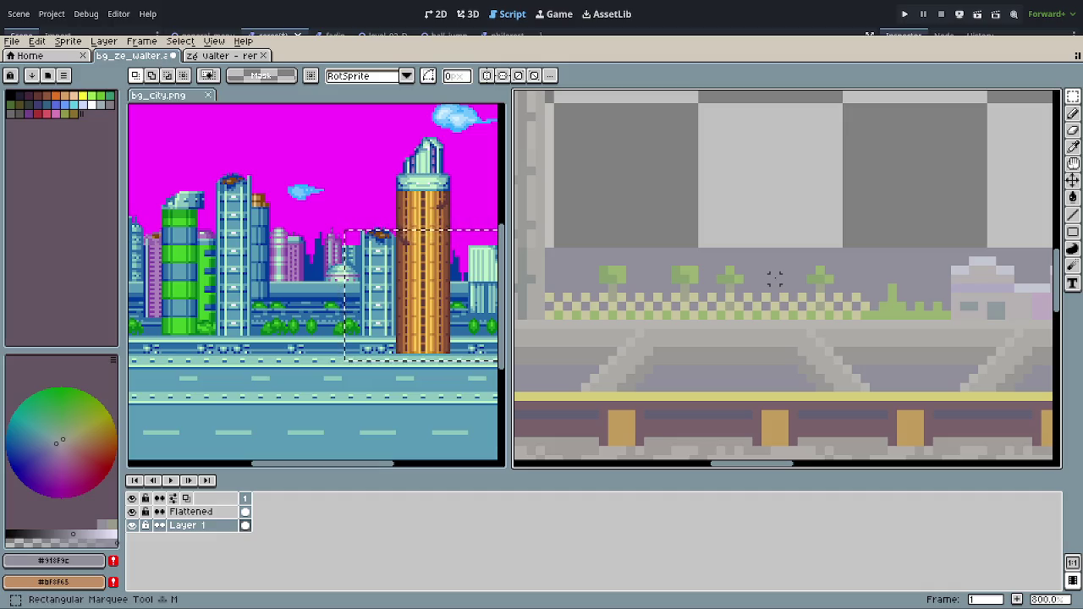
drag(759, 254, 799, 286)
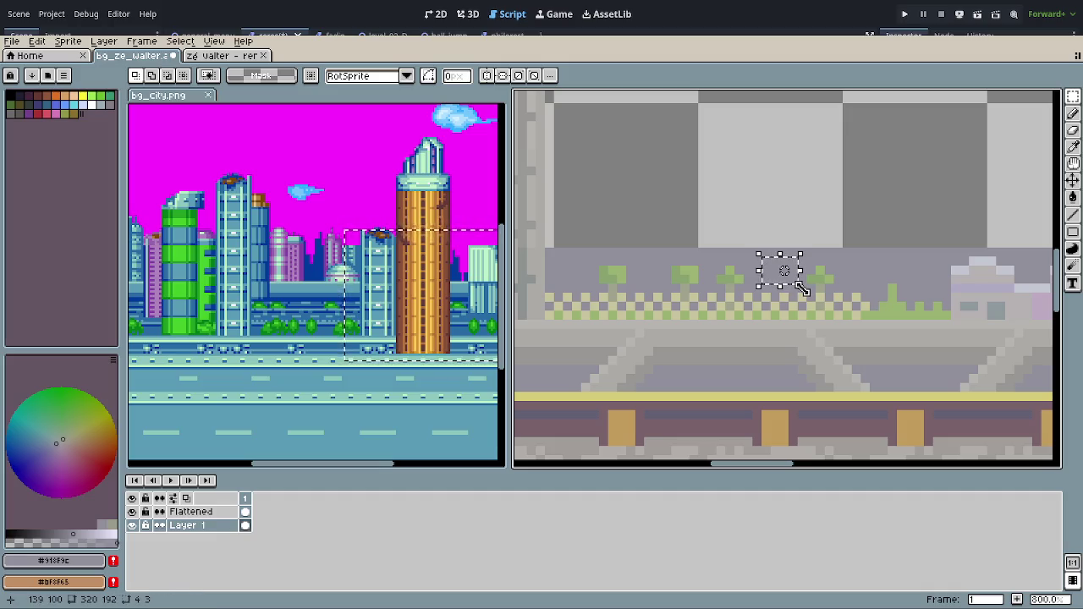
Step: Raise the selected patch's lightness by +6 with Hue/Saturation
key(ctrl+u)
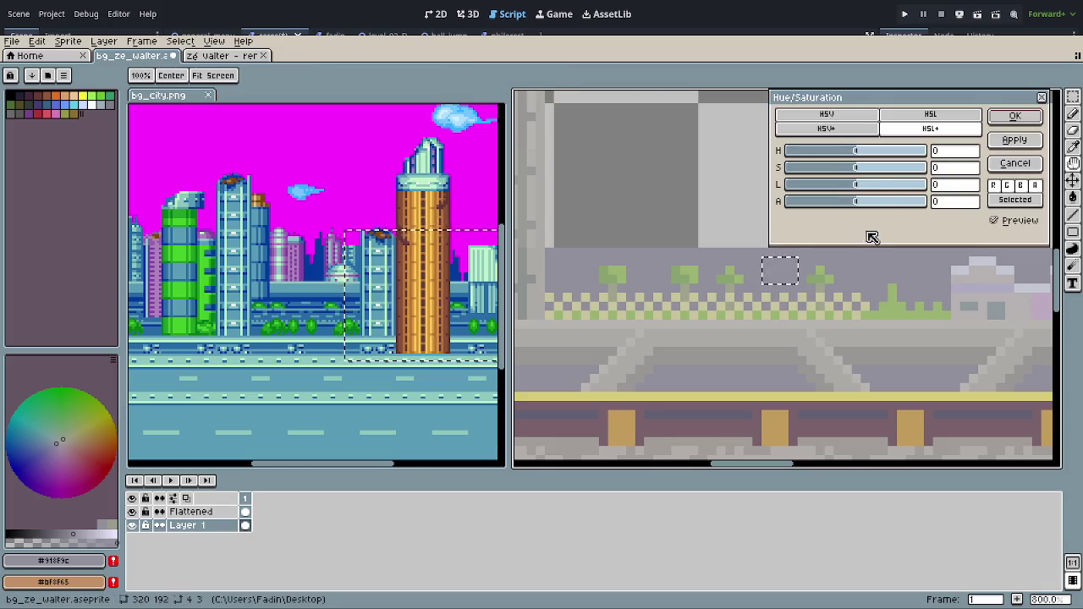
drag(856, 184, 871, 185)
click(1015, 118)
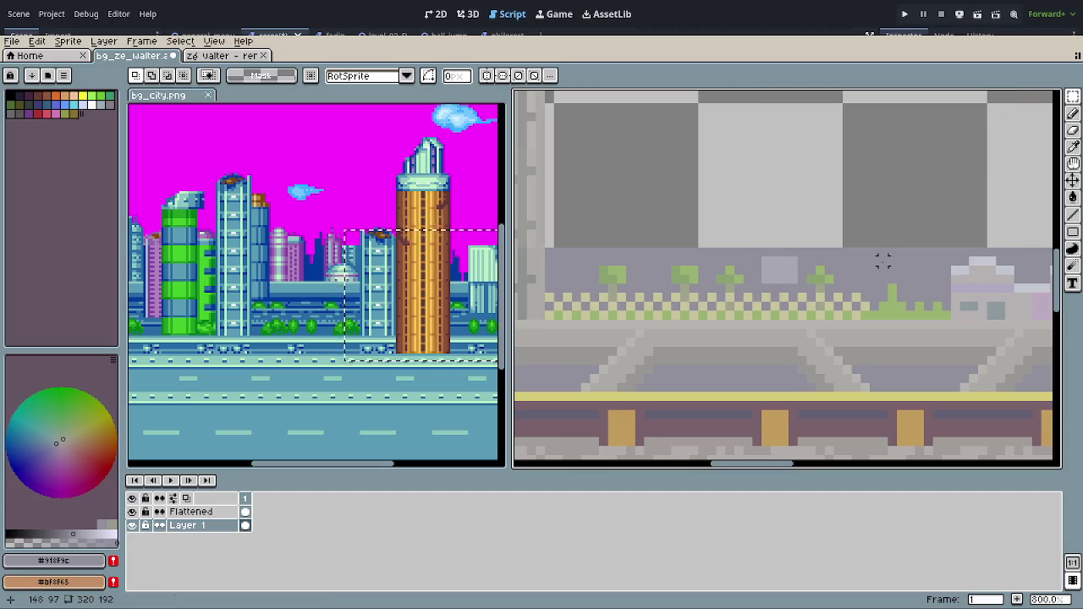
Step: Sample the lightened grey #a9a7b2 and bucket-fill the grey band with it
key(g)
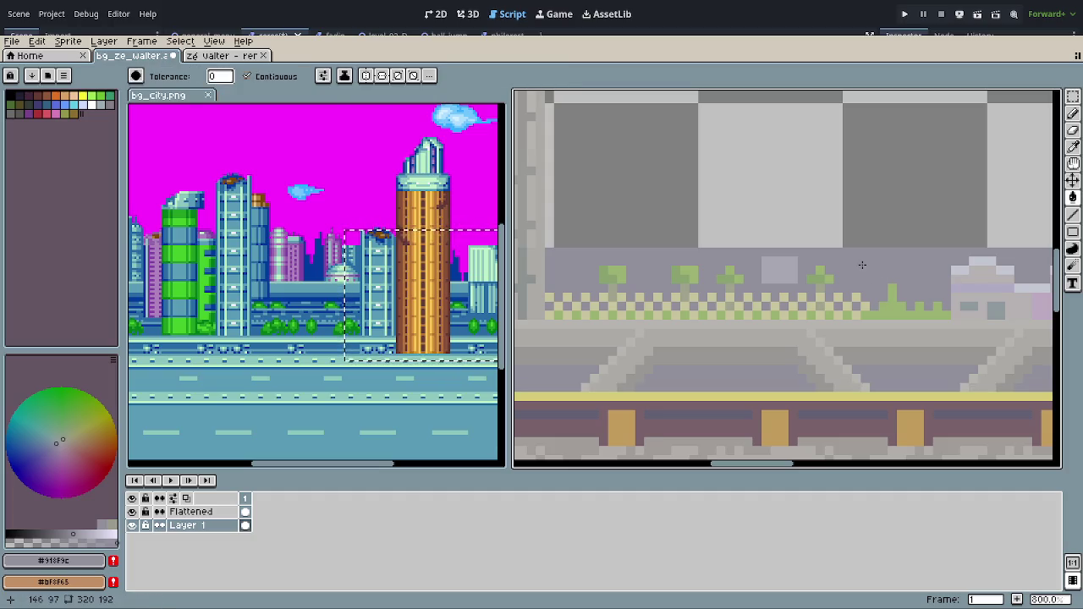
alt+click(782, 269)
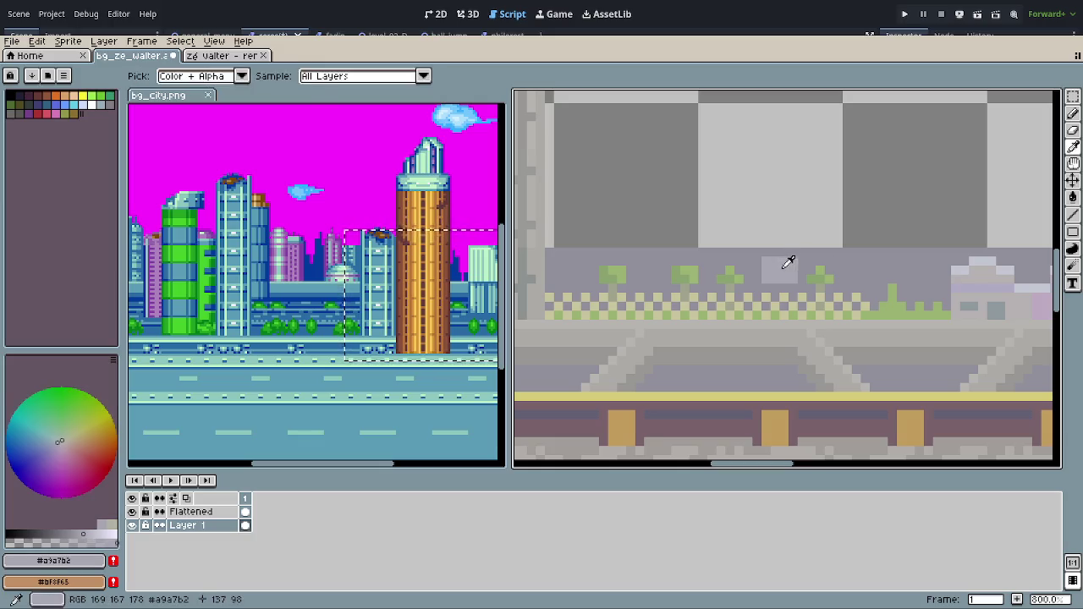
click(801, 269)
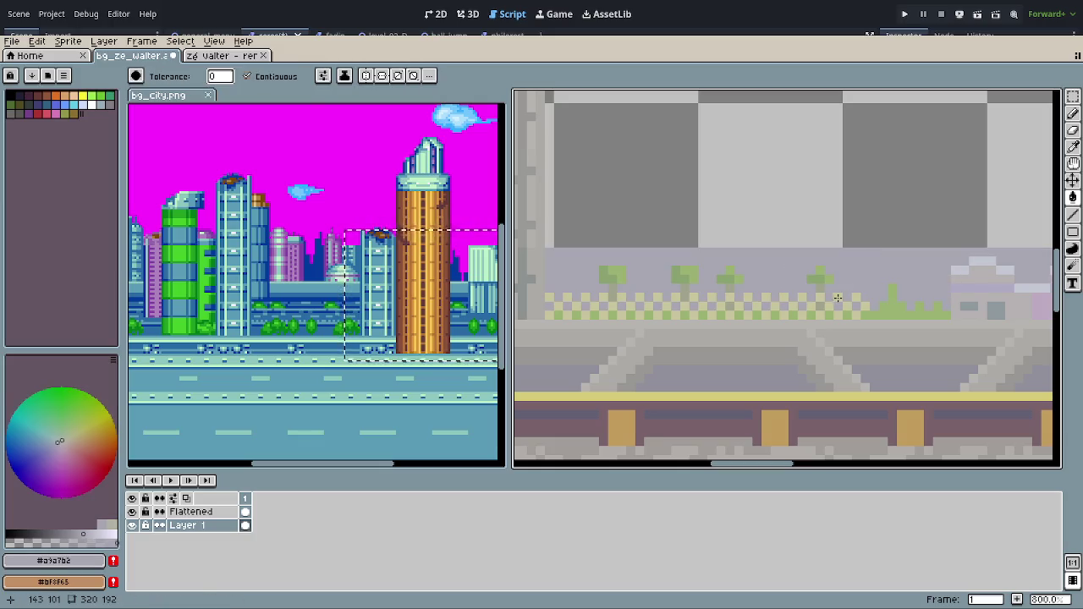
scroll(821, 300, down, 2)
scroll(821, 300, down, 2)
scroll(817, 299, down, 3)
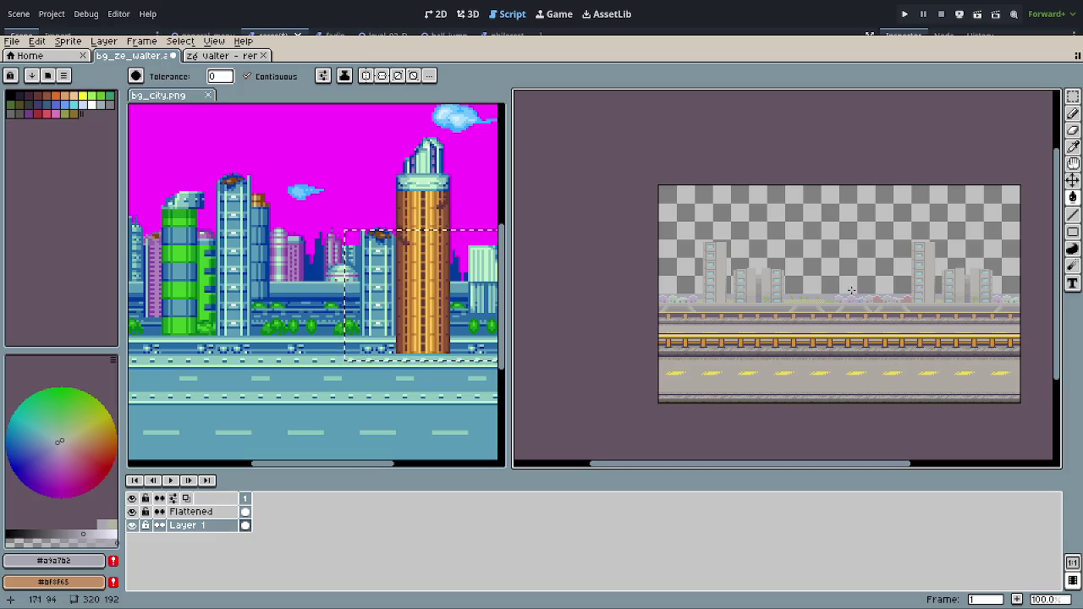
Step: Draw a stepped grey skyline outline on Layer 1 and fill below it with grey
scroll(690, 279, up, 3)
scroll(619, 298, up, 2)
mouse_move(619, 298)
mouse_down()
mouse_move(650, 306)
mouse_move(604, 307)
mouse_up()
key(r)
scroll(604, 308, up, 3)
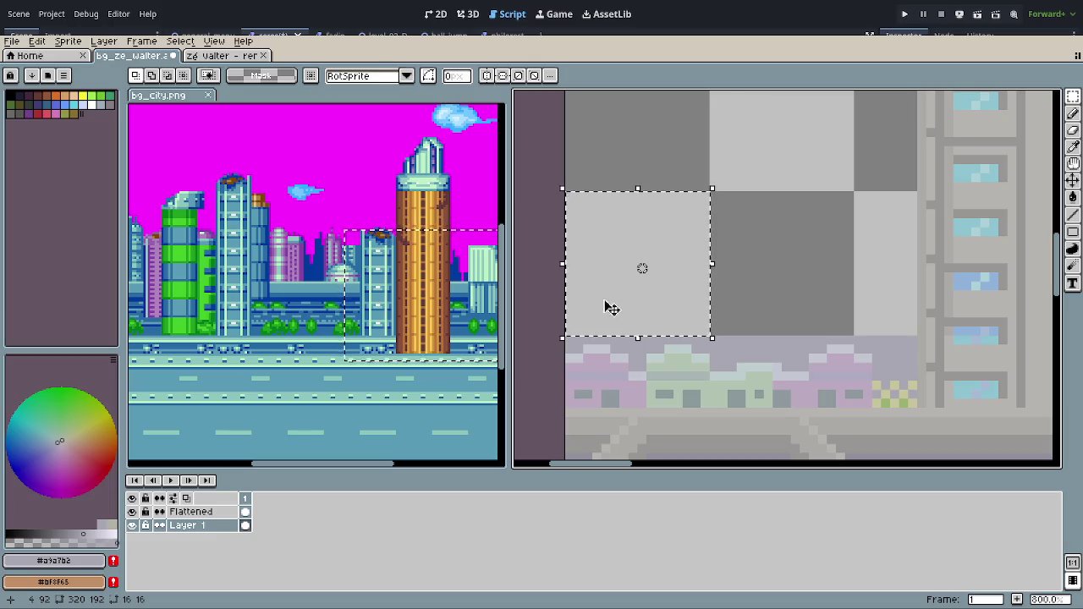
key(b)
scroll(611, 308, up, 2)
mouse_move(551, 285)
mouse_down()
mouse_move(590, 337)
mouse_move(638, 301)
mouse_move(636, 321)
mouse_move(676, 296)
mouse_move(677, 232)
mouse_move(725, 269)
mouse_move(727, 310)
mouse_move(752, 319)
mouse_up()
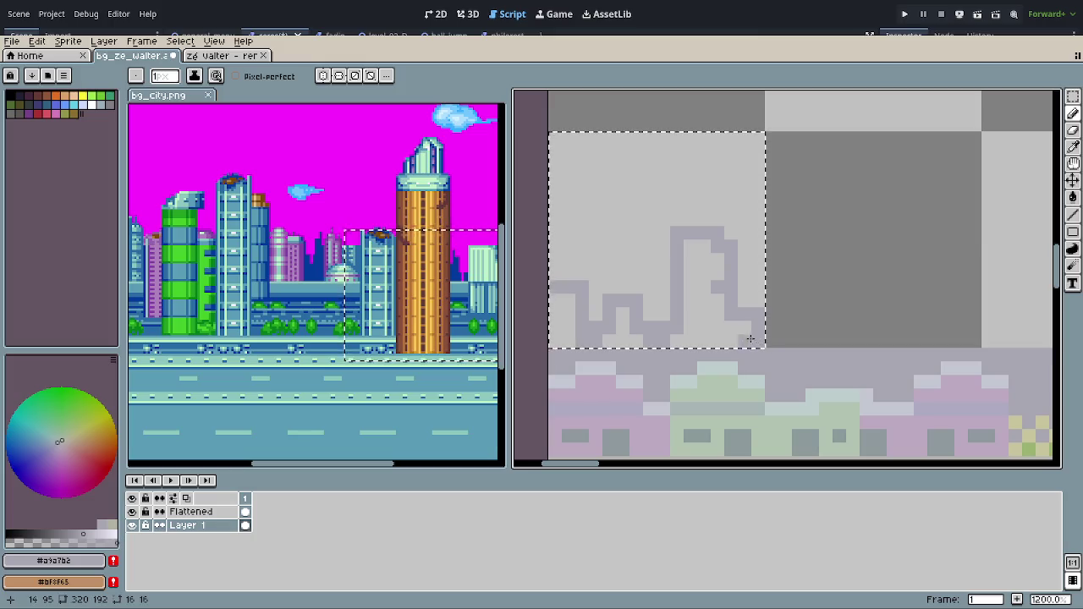
key(g)
click(718, 324)
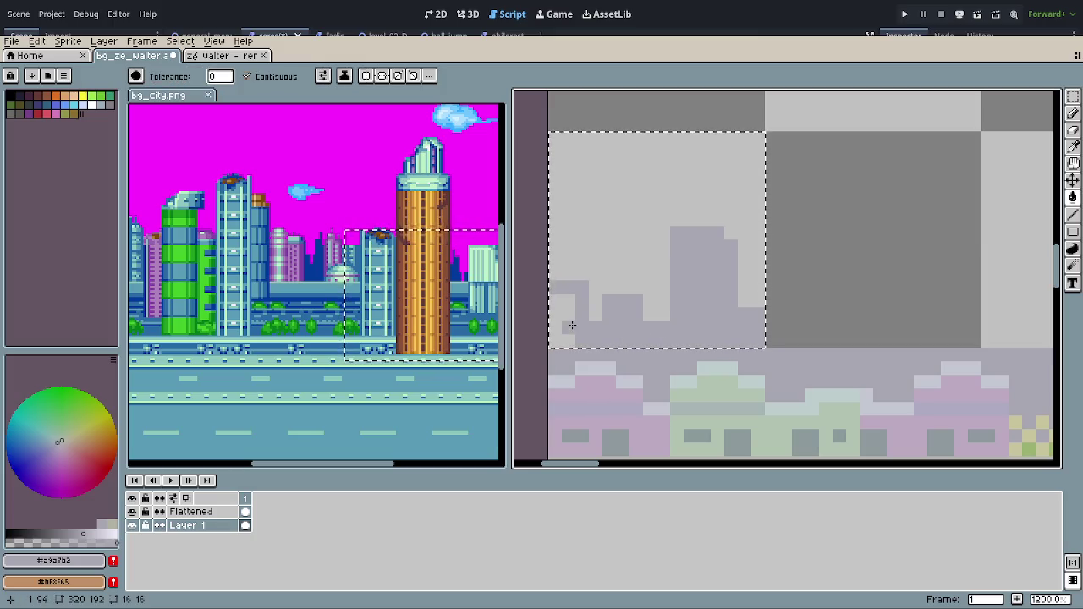
Step: Move the grey building piece into place along the skyline and stamp it
scroll(681, 305, down, 2)
scroll(681, 304, down, 2)
scroll(762, 322, down, 2)
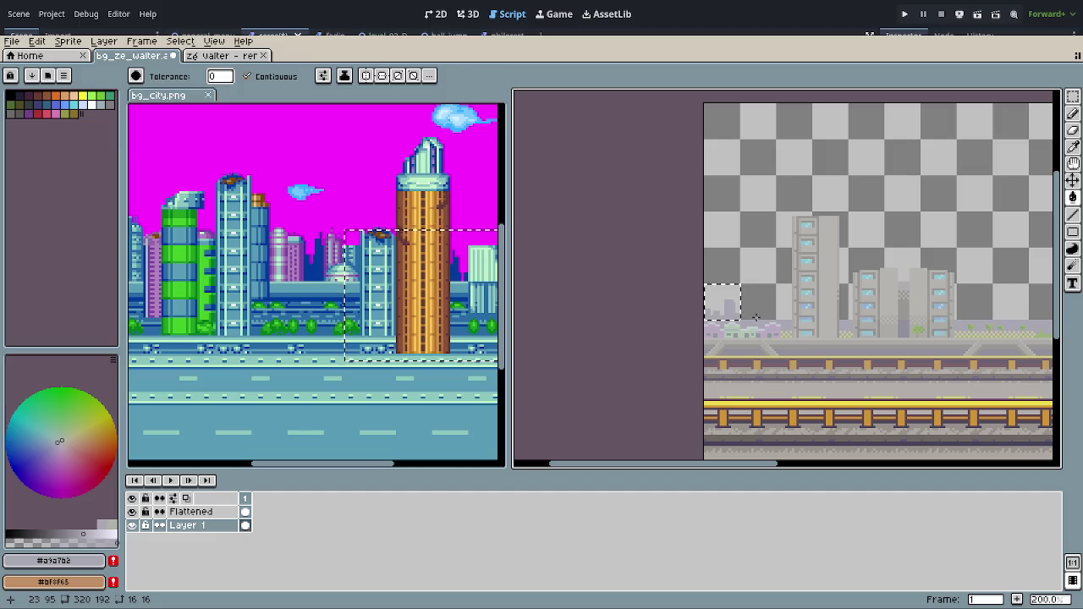
scroll(787, 334, up, 2)
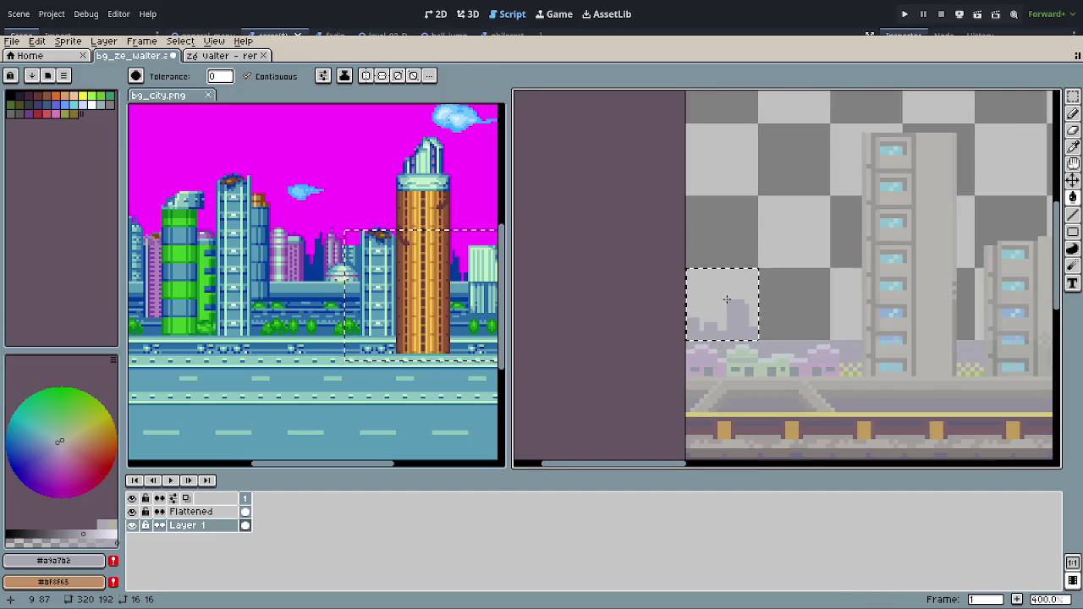
scroll(753, 330, up, 1)
scroll(722, 327, up, 2)
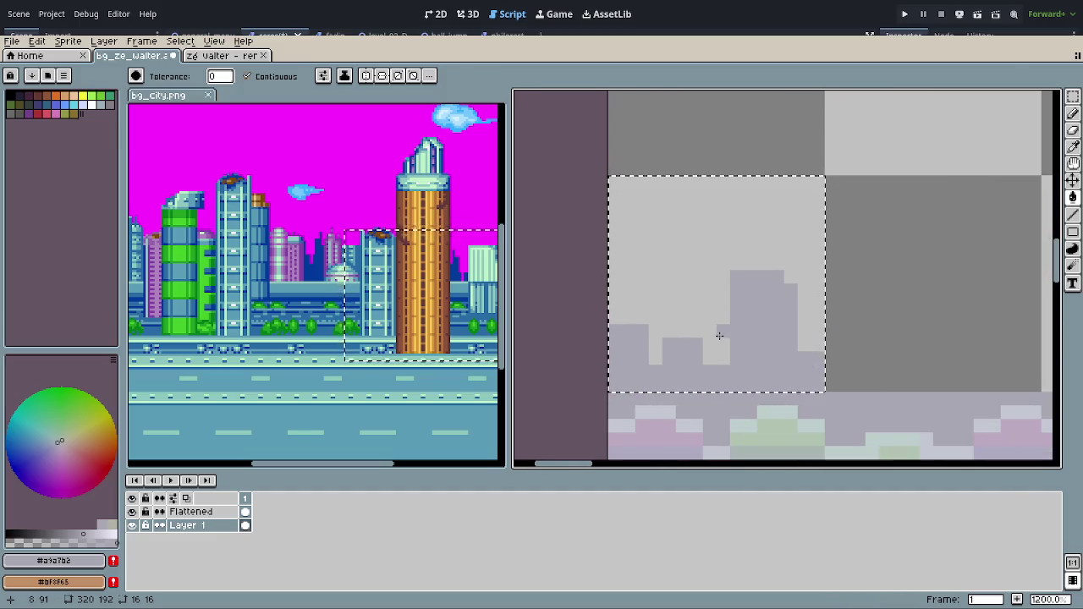
scroll(782, 349, down, 1)
scroll(781, 348, down, 1)
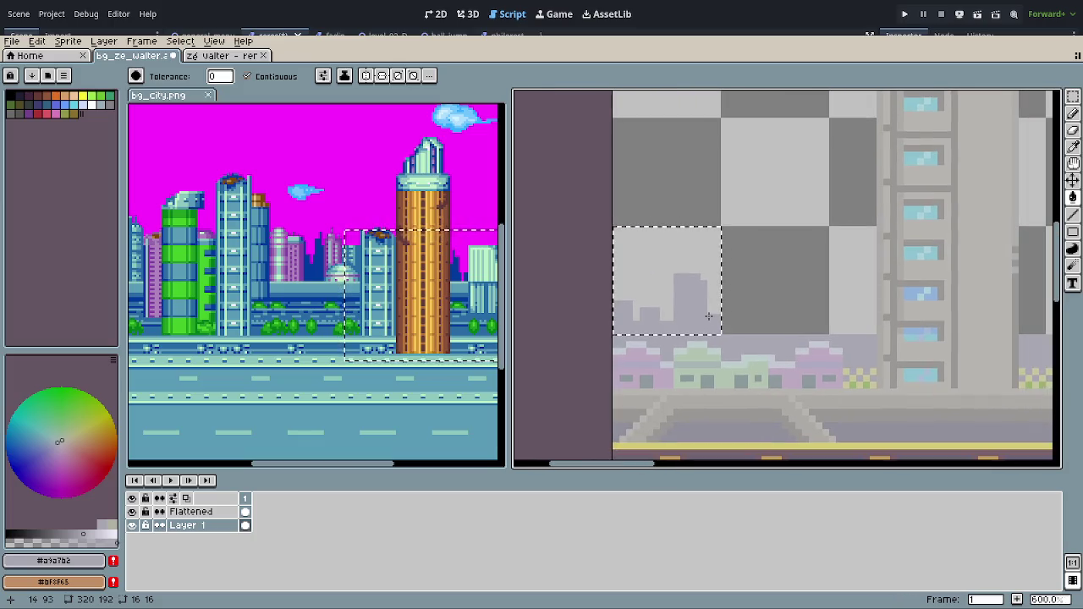
key(m)
key(b)
drag(715, 324, 783, 276)
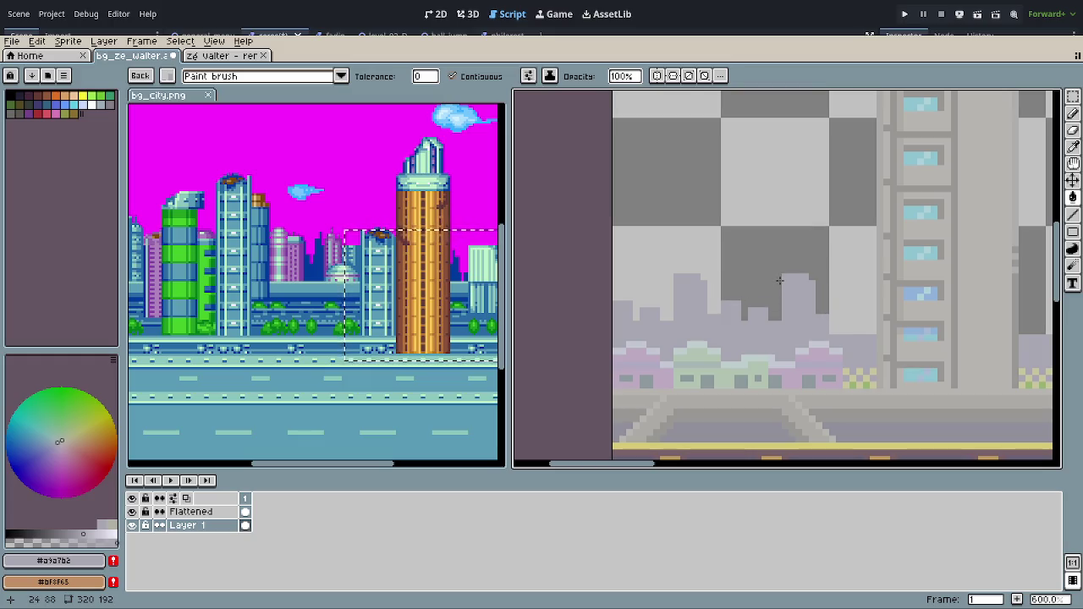
click(779, 280)
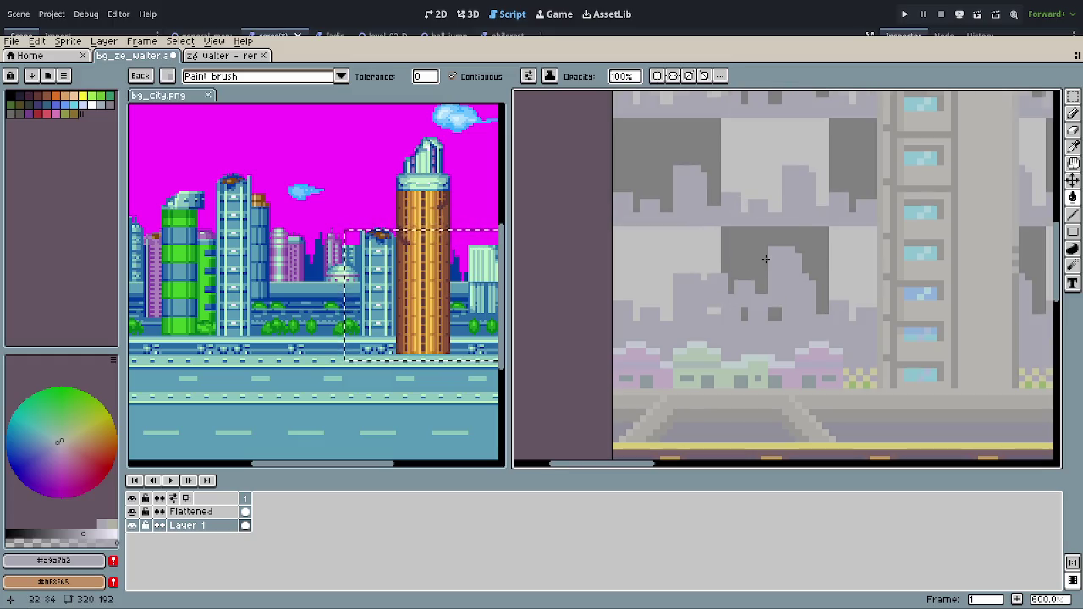
Step: Undo the unwanted fill and fill a grey building silhouette instead
scroll(795, 288, down, 1)
key(ctrl+z)
key(m)
key(f)
click(783, 265)
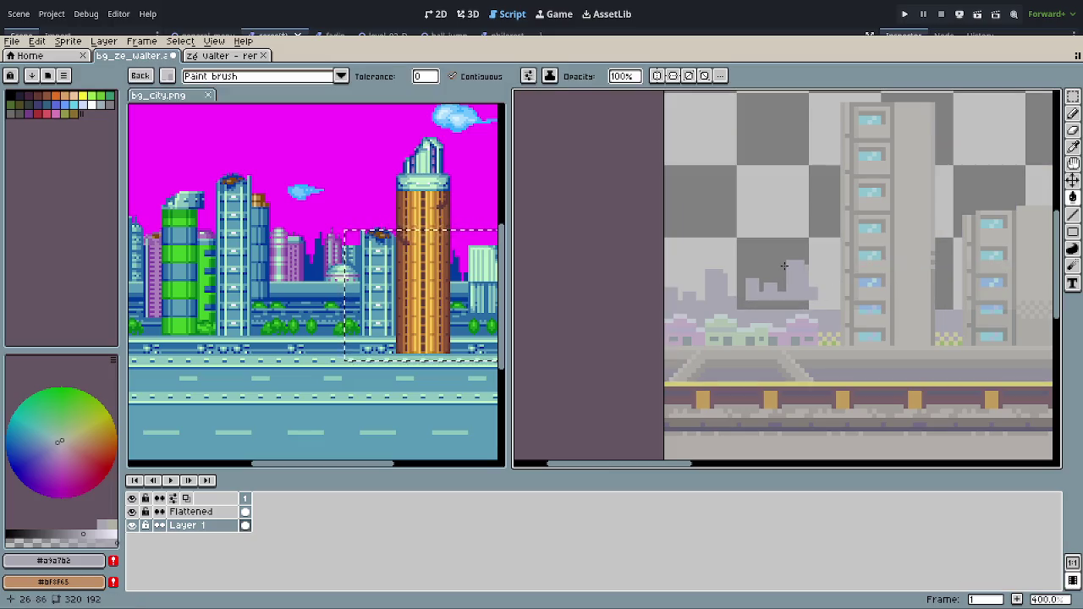
Step: Reshape the skyline's building outline with the pencil and hide the Flattened layer
key(b)
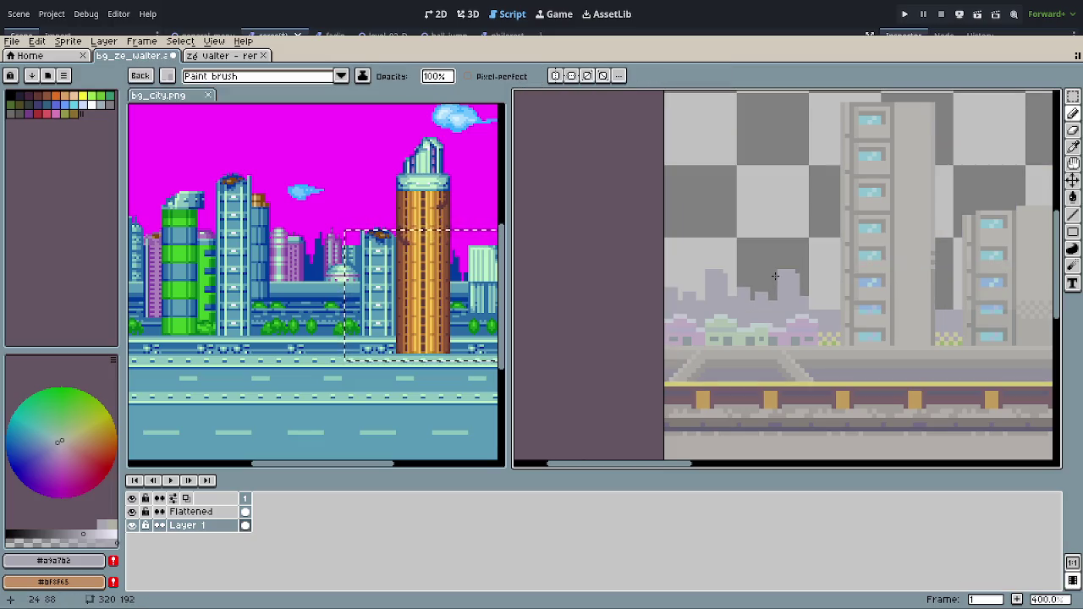
drag(754, 274, 740, 273)
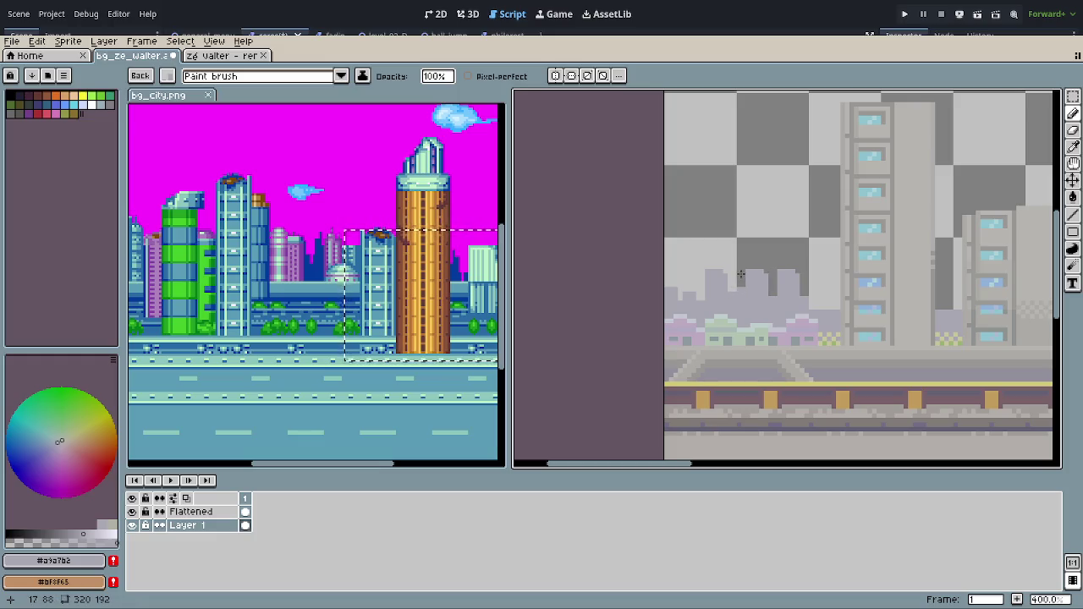
drag(887, 294, 749, 285)
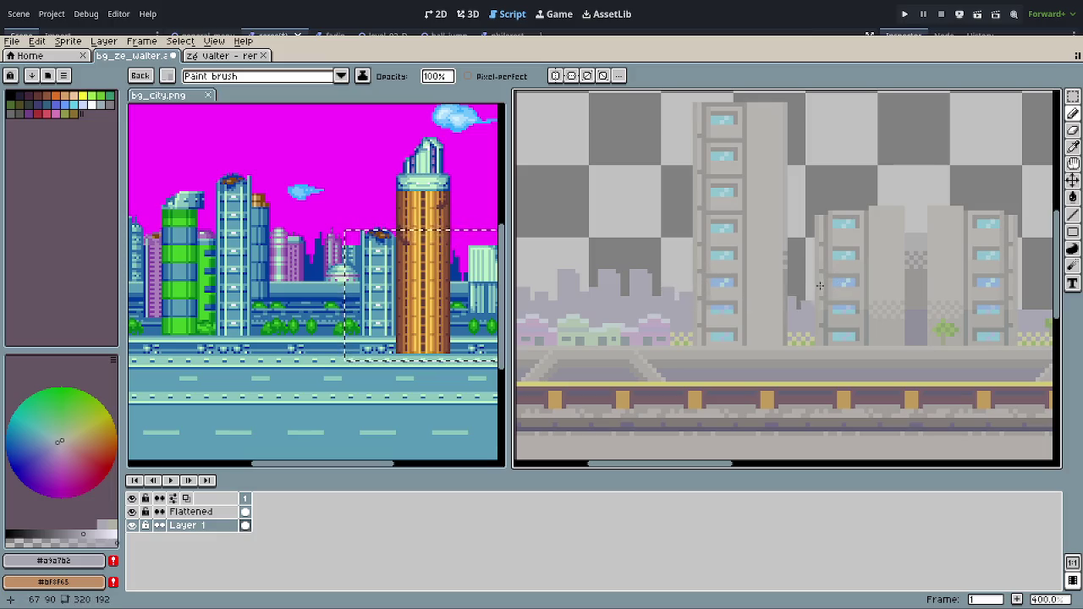
drag(809, 285, 780, 290)
click(131, 511)
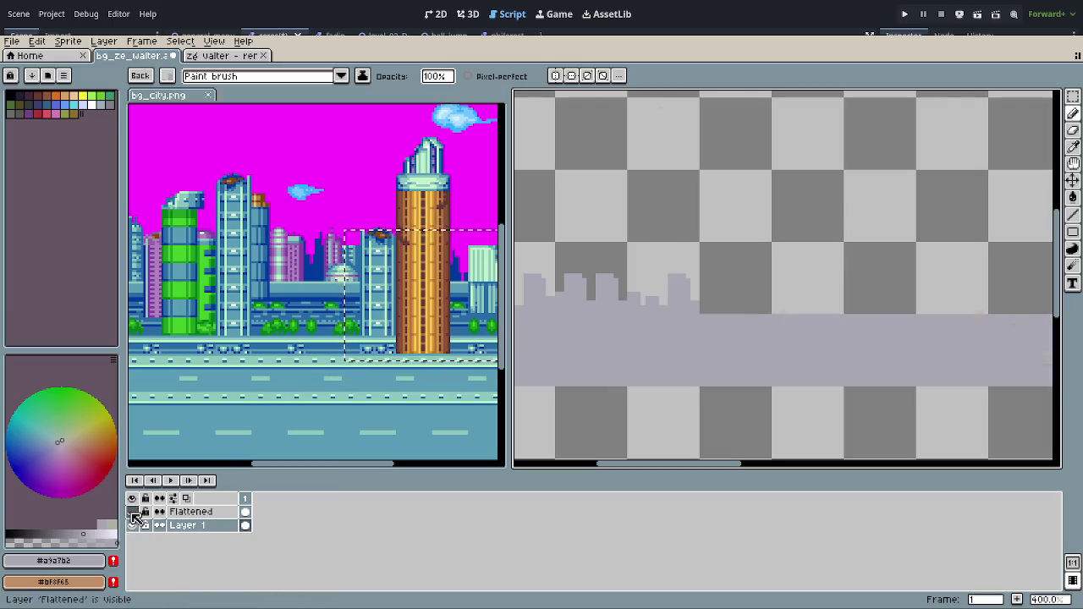
Step: Reshape the skyline rooftops and paint more grey buildings, comparing strokes with undo/redo
drag(740, 277, 880, 279)
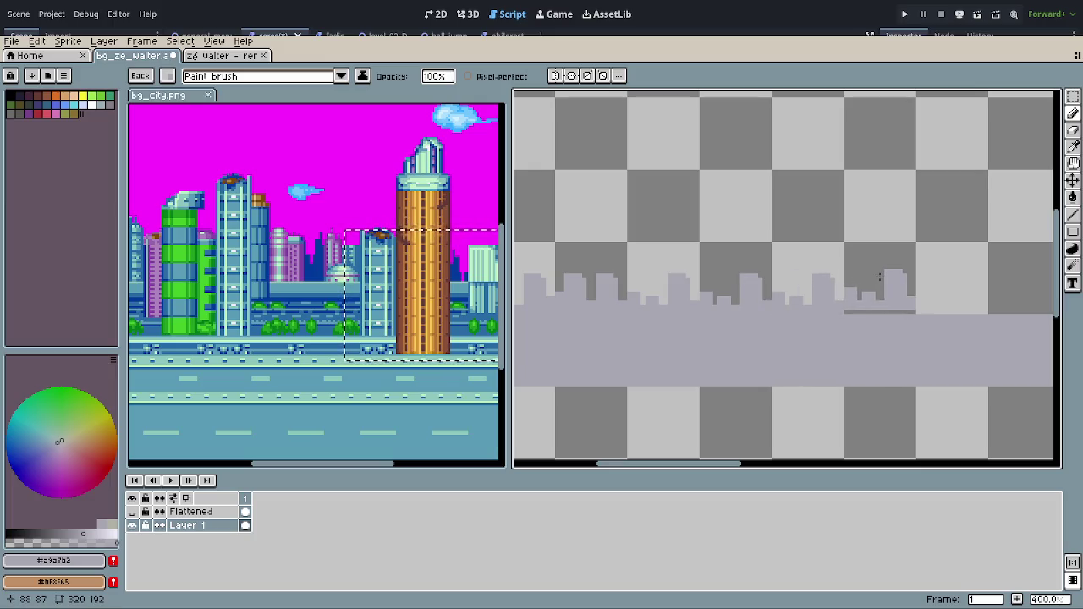
scroll(901, 338, right, 1)
scroll(901, 338, right, 4)
mouse_move(725, 302)
mouse_down()
mouse_move(696, 297)
mouse_move(701, 276)
mouse_up()
key(ctrl+z)
key(ctrl+y)
key(ctrl+z)
key(ctrl+z)
key(ctrl+z)
drag(744, 304, 803, 278)
key(ctrl+z)
key(ctrl+z)
key(ctrl+z)
key(ctrl+z)
Step: Extend the skyline rightward with painted blocks and repeated building stamps
mouse_move(776, 285)
mouse_down()
mouse_move(947, 291)
mouse_move(929, 308)
mouse_move(979, 318)
mouse_up()
drag(795, 283, 723, 288)
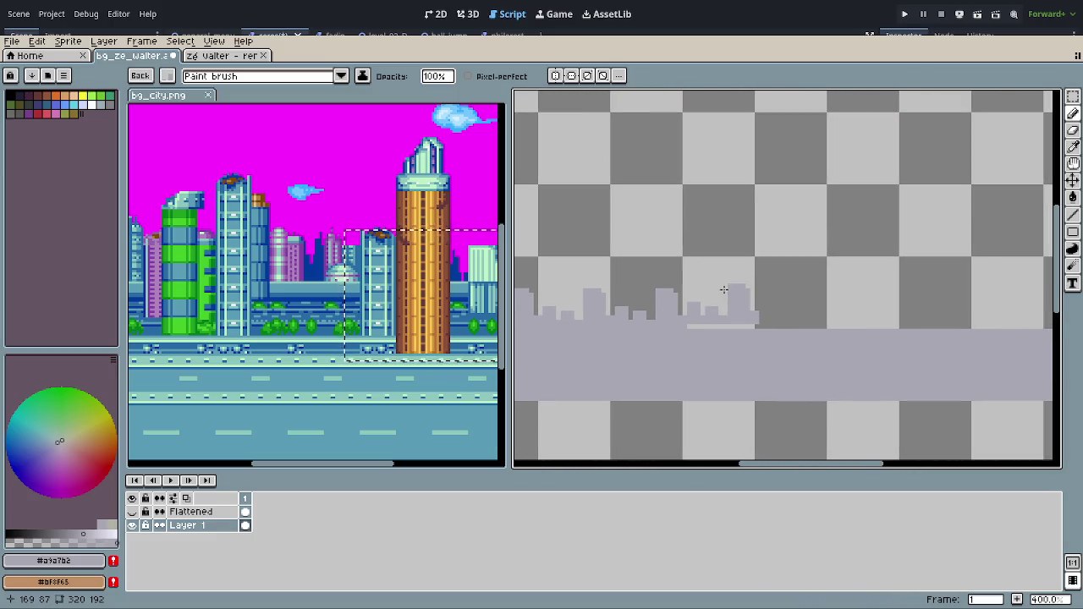
click(715, 288)
click(798, 289)
click(859, 294)
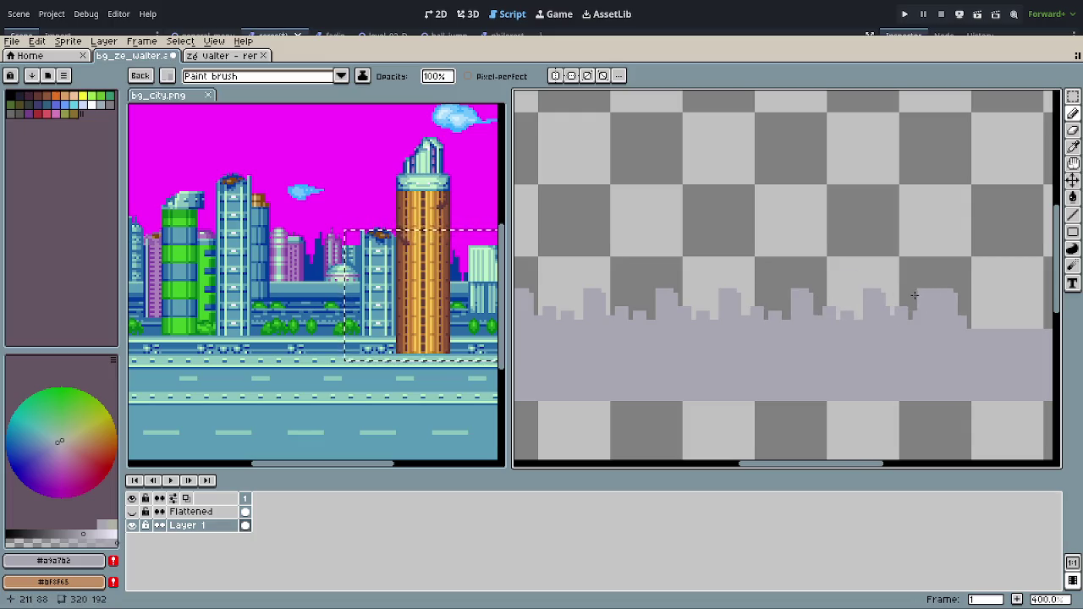
drag(945, 355, 759, 350)
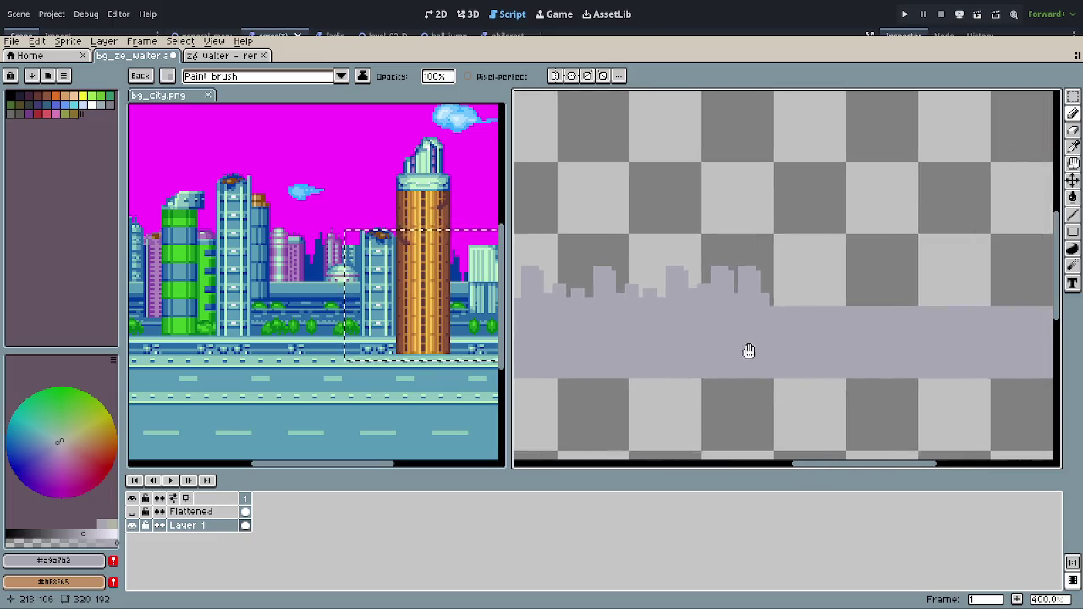
click(711, 276)
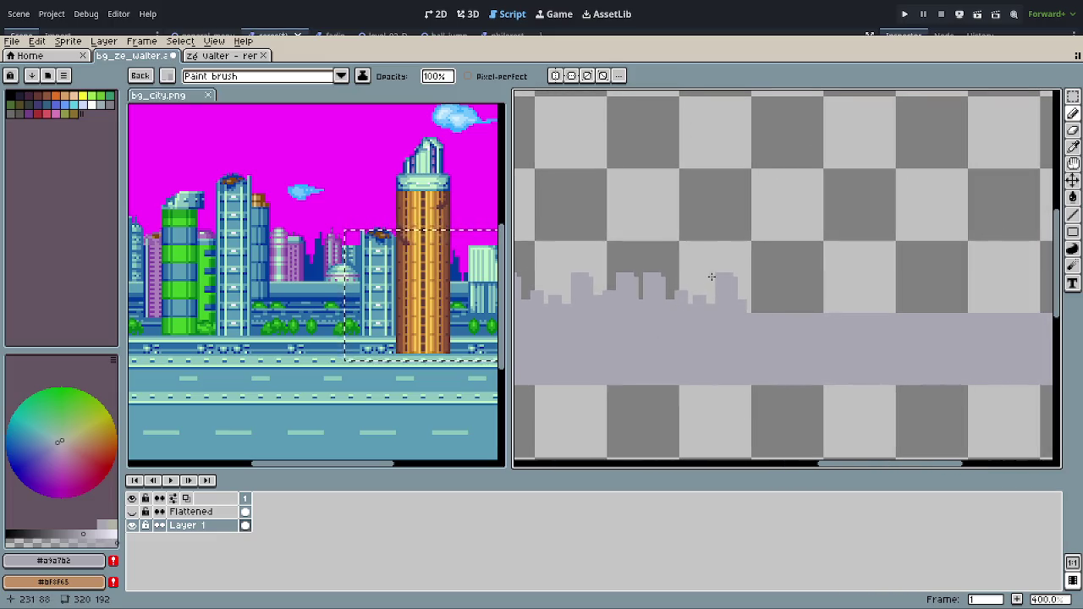
click(784, 275)
click(857, 279)
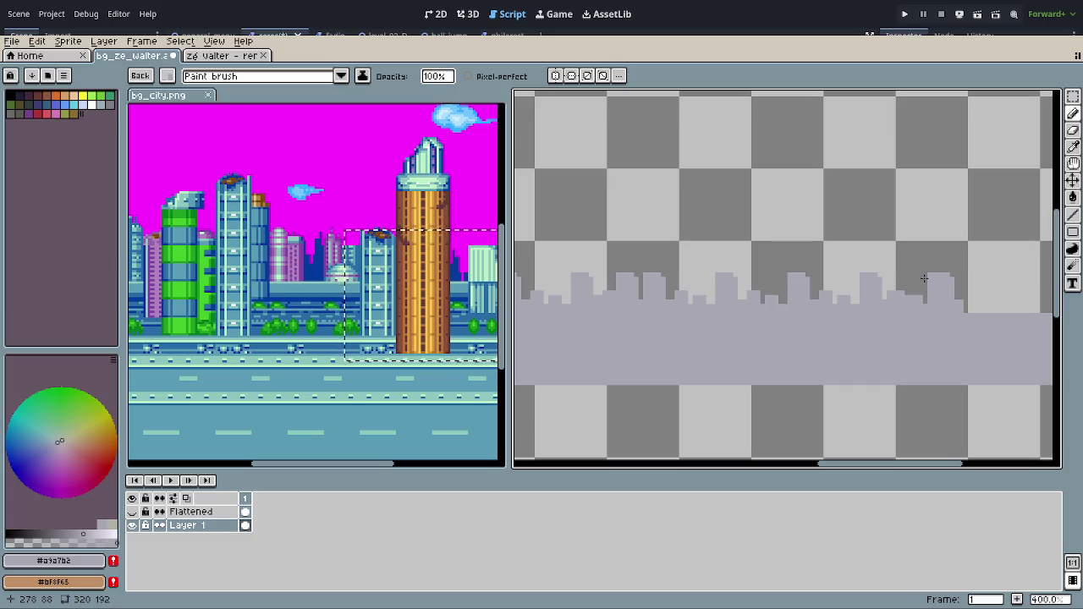
Step: Stamp the final skyline sections out to the sprite's right edge and zoom out
drag(908, 285, 686, 297)
click(772, 288)
click(849, 293)
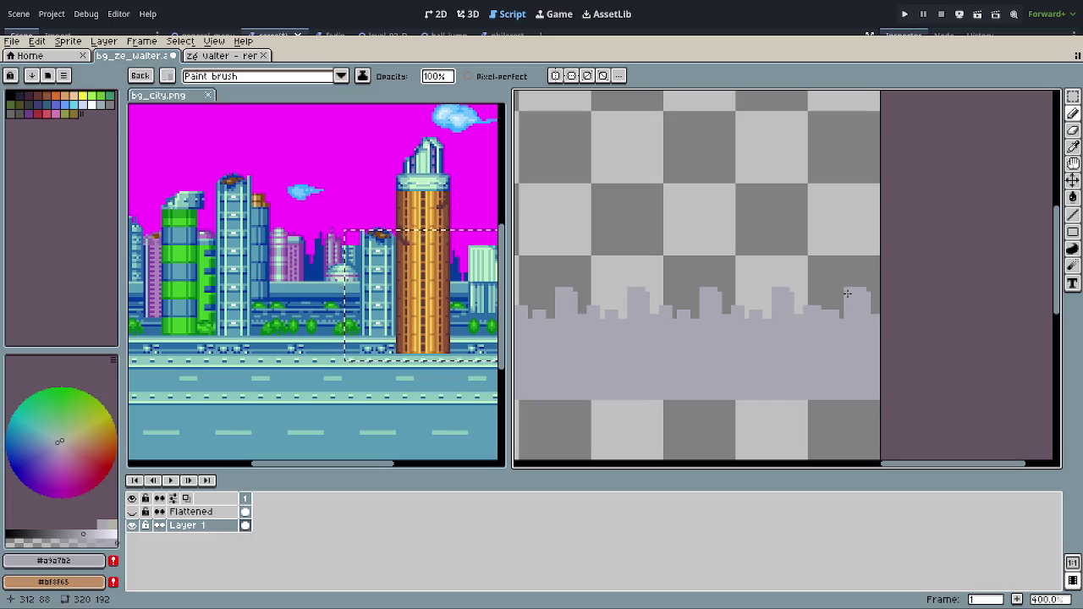
scroll(761, 372, down, 2)
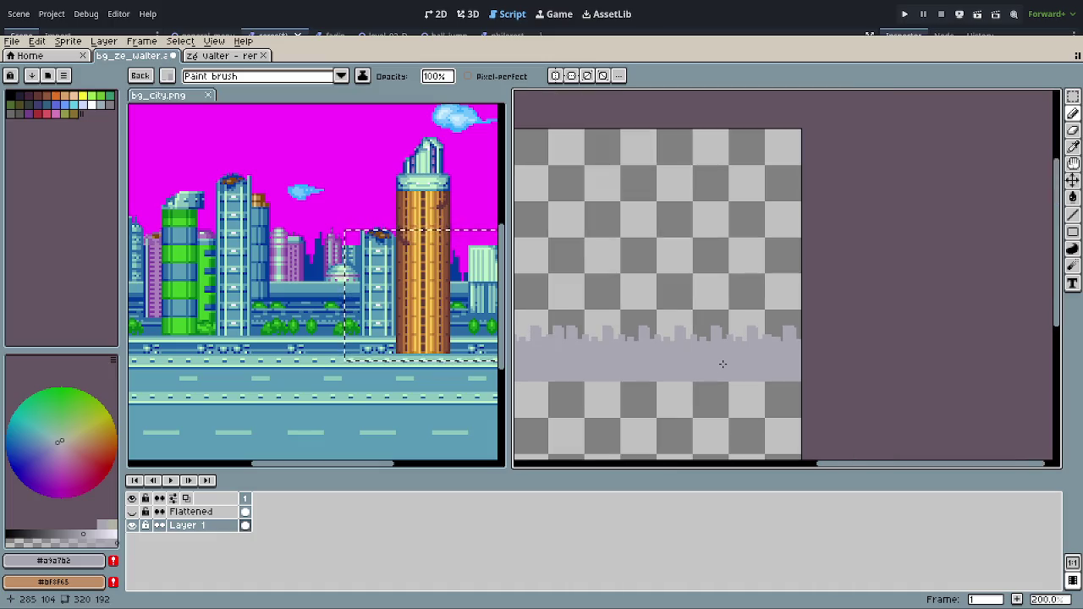
scroll(728, 360, down, 1)
scroll(700, 368, up, 2)
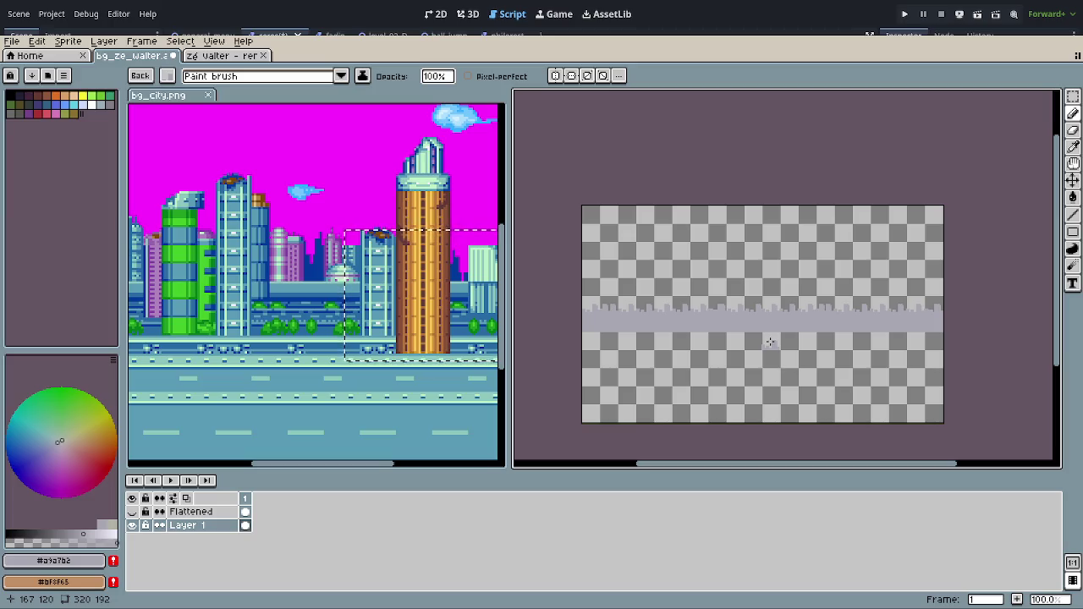
mouse_move(394, 211)
mouse_down()
mouse_move(425, 207)
mouse_move(415, 210)
mouse_up()
Step: Undo the stray grey stroke on bg_city.png and zoom across the strip to inspect towers over the skyline
key(r)
key(ctrl+z)
key(ctrl+z)
key(ctrl+z)
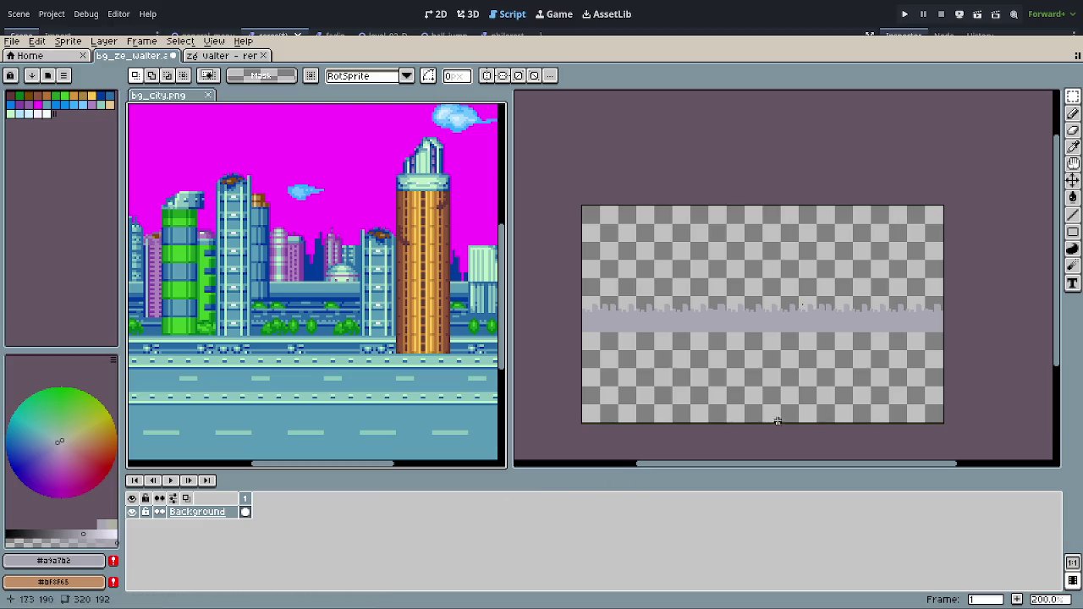
key(ctrl+y)
key(ctrl+y)
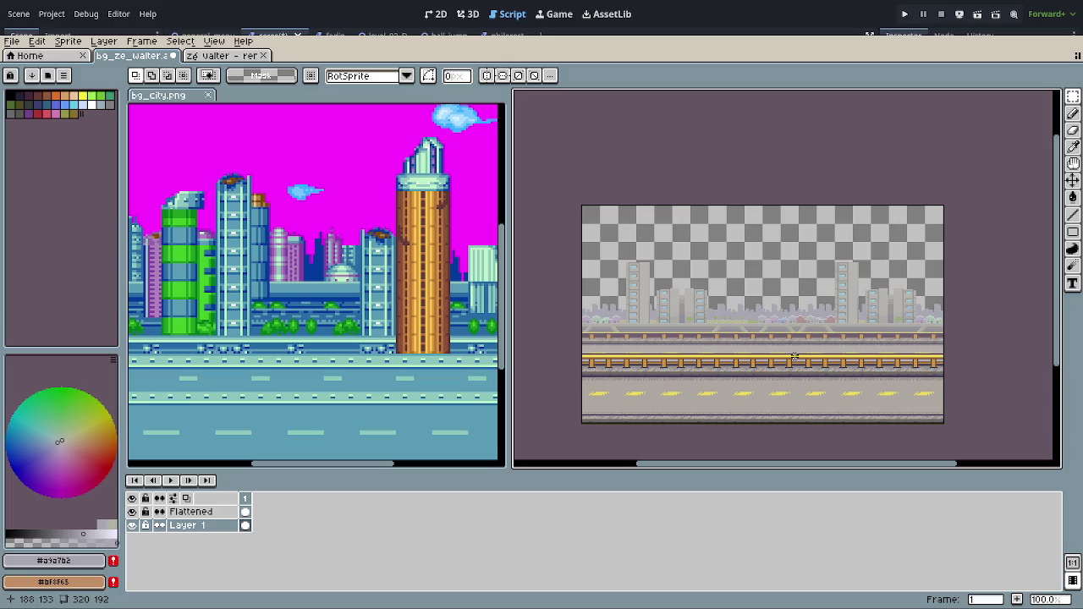
scroll(794, 356, up, 2)
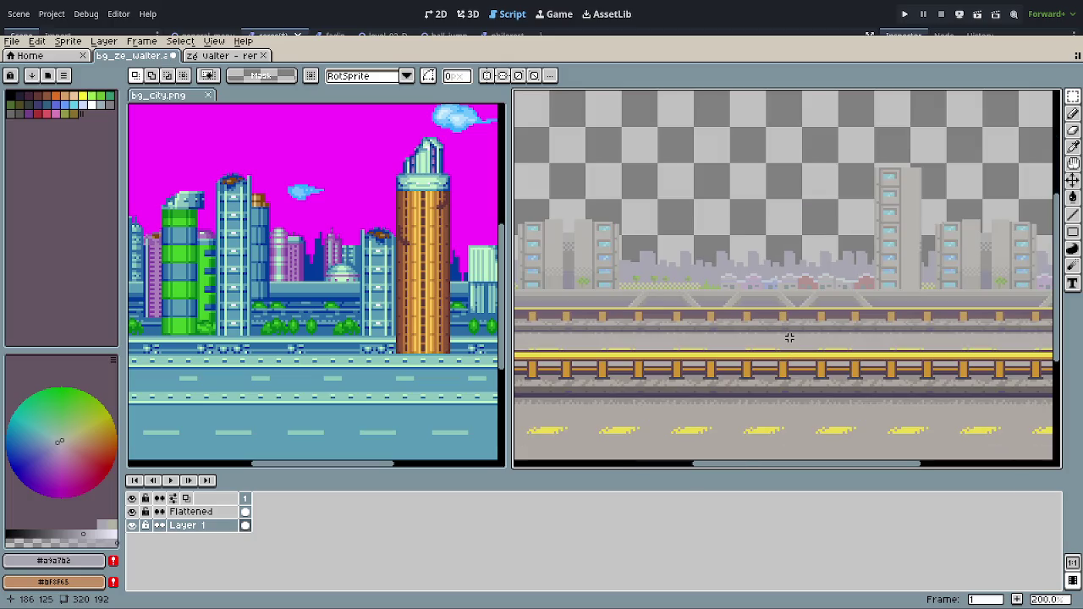
scroll(788, 338, down, 2)
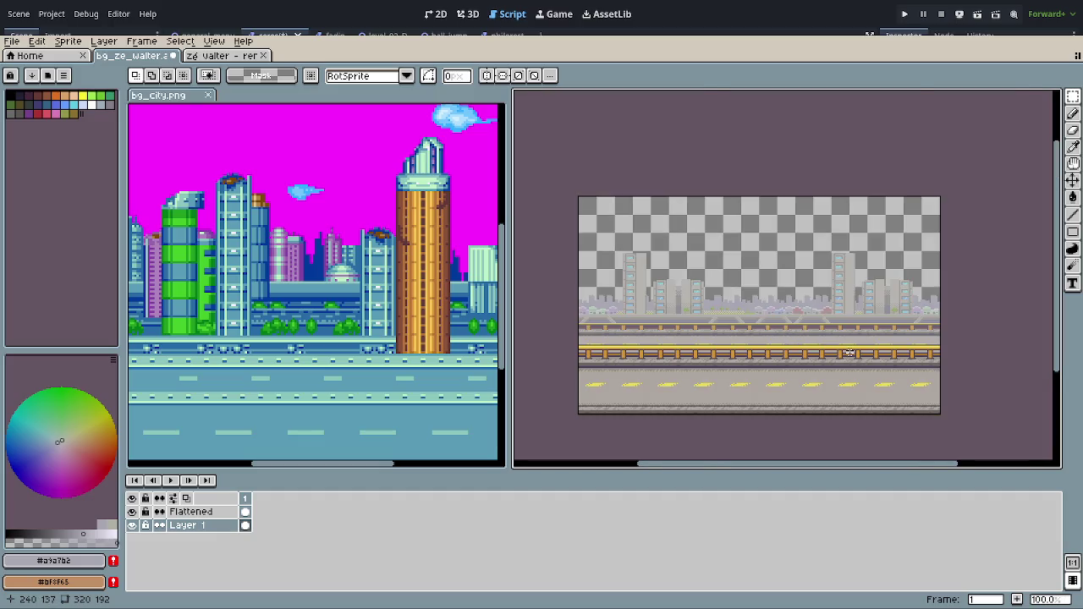
scroll(849, 353, up, 2)
scroll(780, 260, up, 2)
scroll(773, 269, up, 2)
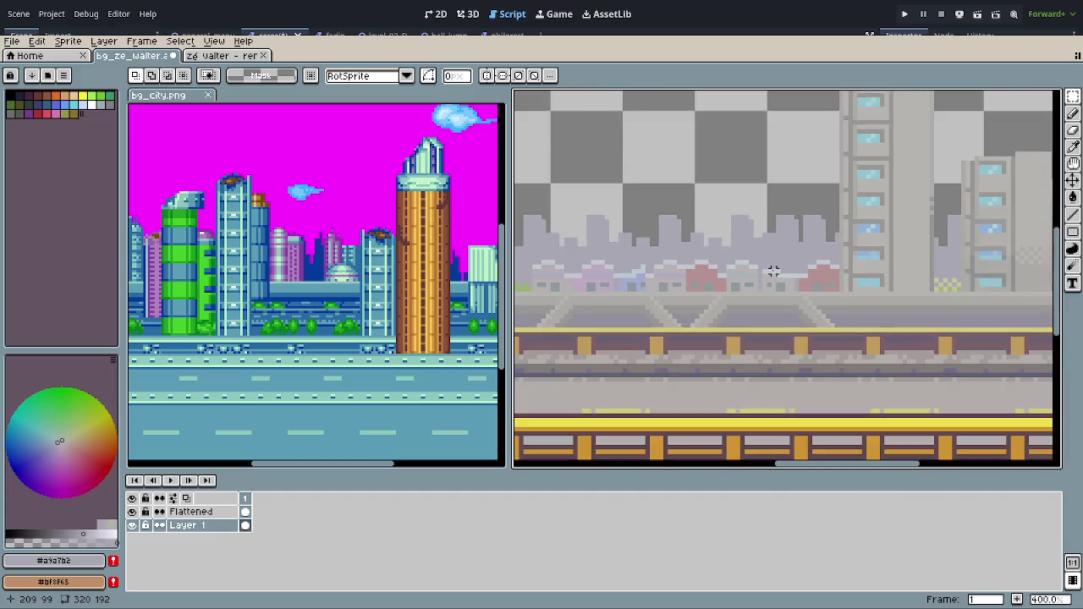
scroll(773, 269, down, 2)
mouse_move(764, 273)
mouse_down()
mouse_move(1026, 269)
mouse_move(773, 260)
mouse_move(580, 271)
mouse_move(878, 273)
mouse_up()
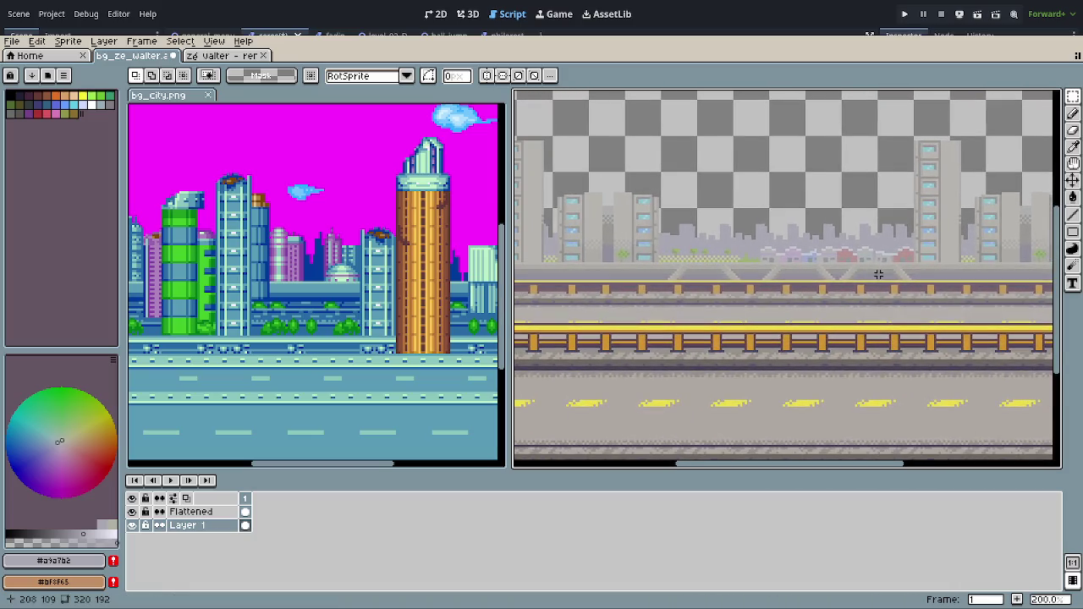
scroll(829, 277, down, 1)
scroll(838, 290, down, 1)
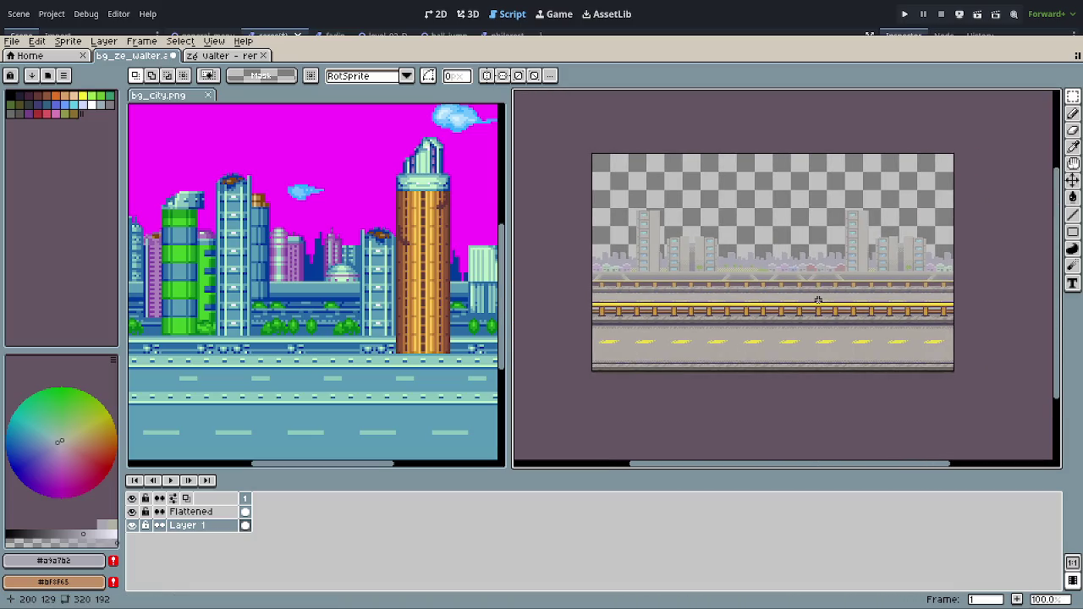